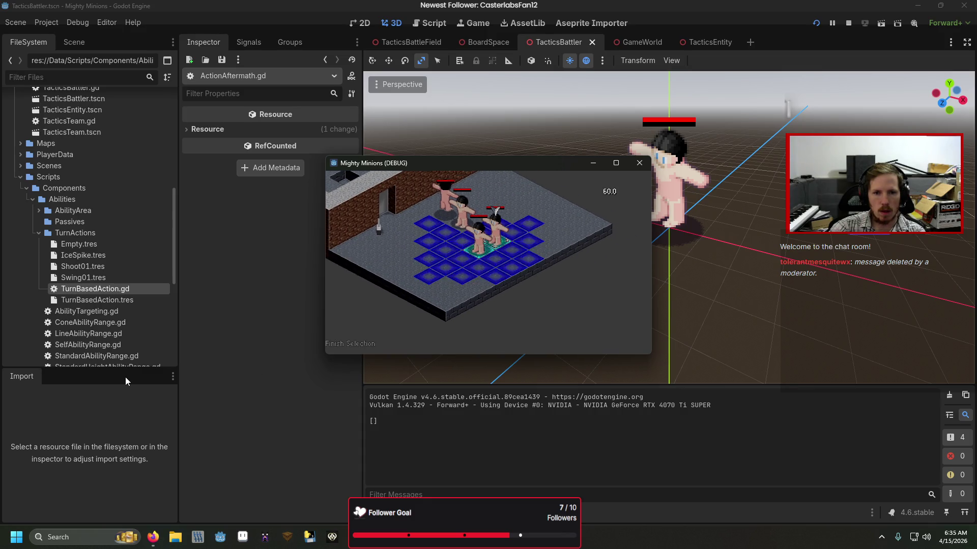
# Attack the target unit so LEVEL UP prints, then close the running game
pyautogui.press('Down')
pyautogui.press('Return')
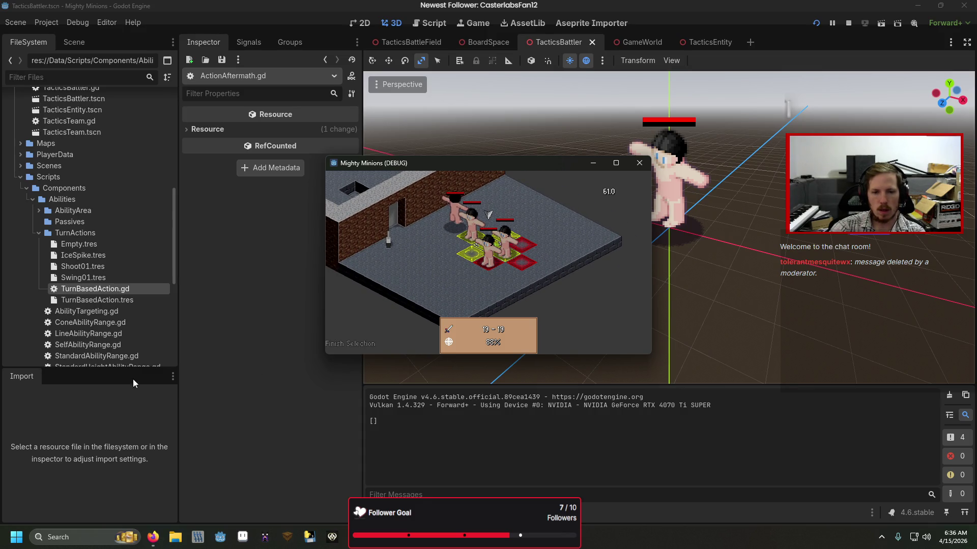
pyautogui.press('Return')
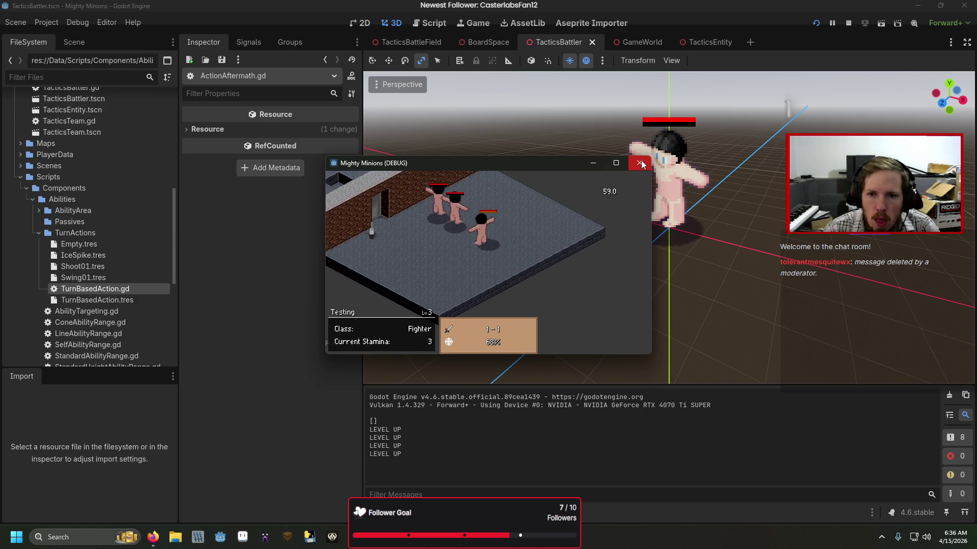
pyautogui.click(640, 163)
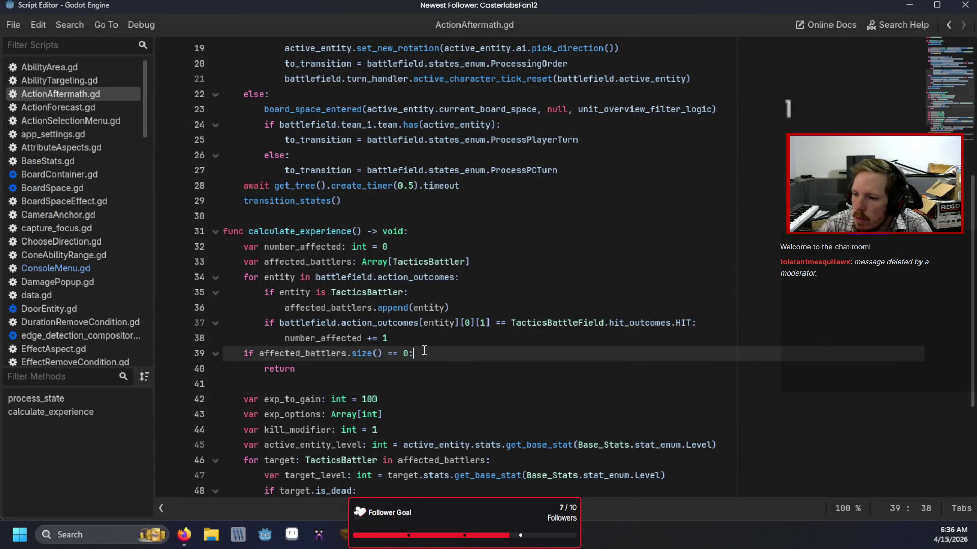
# Review the print("LEVEL UP") line and the line-5 calculate_experience call, then return to the battle scene
pyautogui.scroll(6, 424, 351)
pyautogui.moveTo(352, 186); pyautogui.dragTo(263, 188)
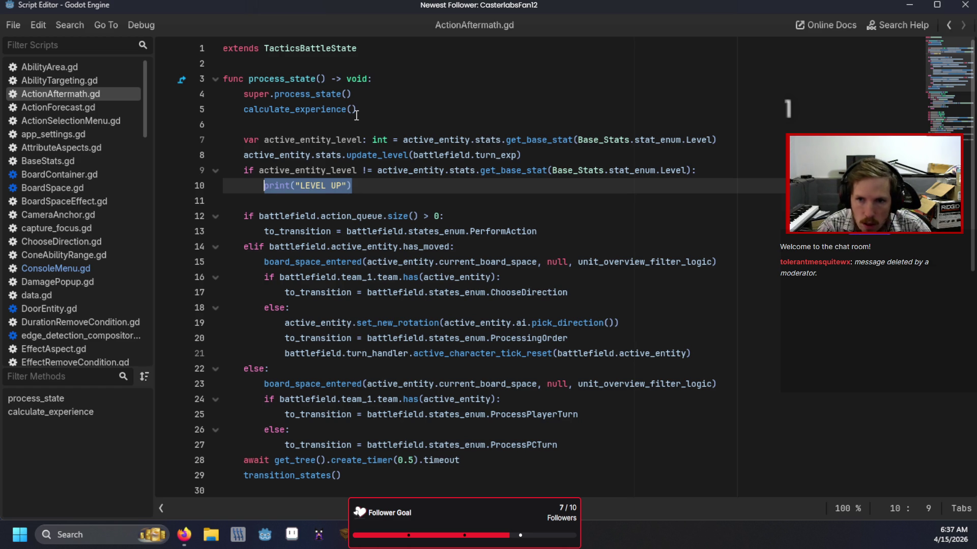
pyautogui.click(356, 114)
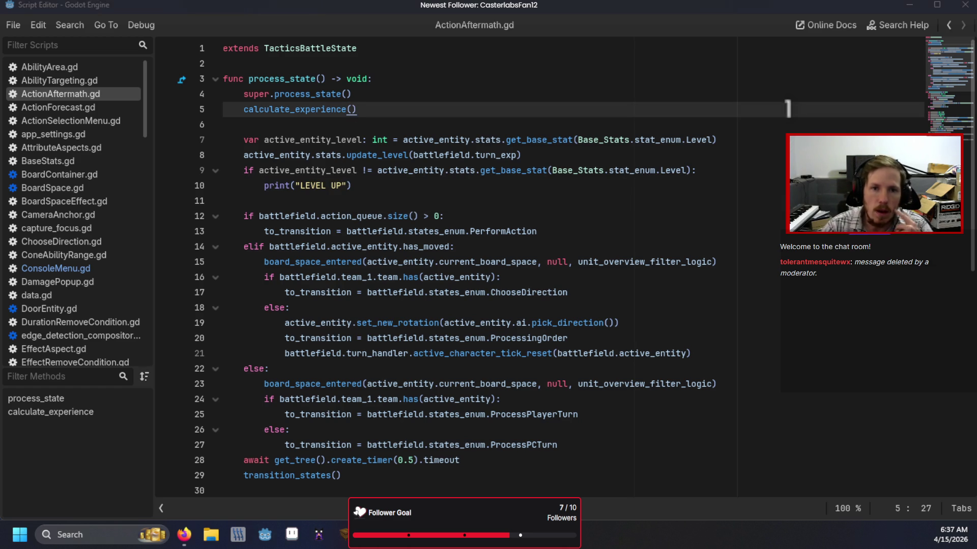
pyautogui.hotkey('alt', 'Tab')
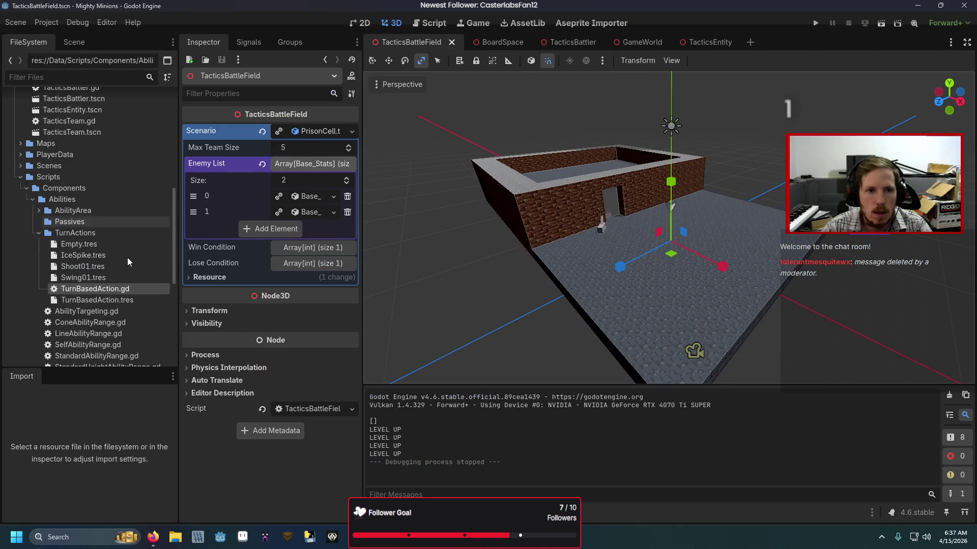
# Set the FuncGodotMap palette to 2, save the scene, and run the game into a new battle
pyautogui.click(71, 43)
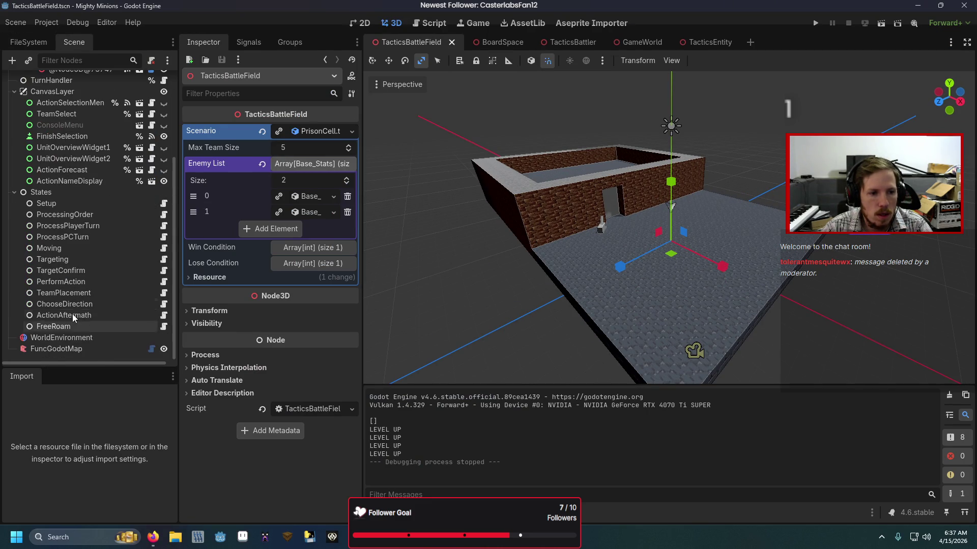
pyautogui.click(58, 349)
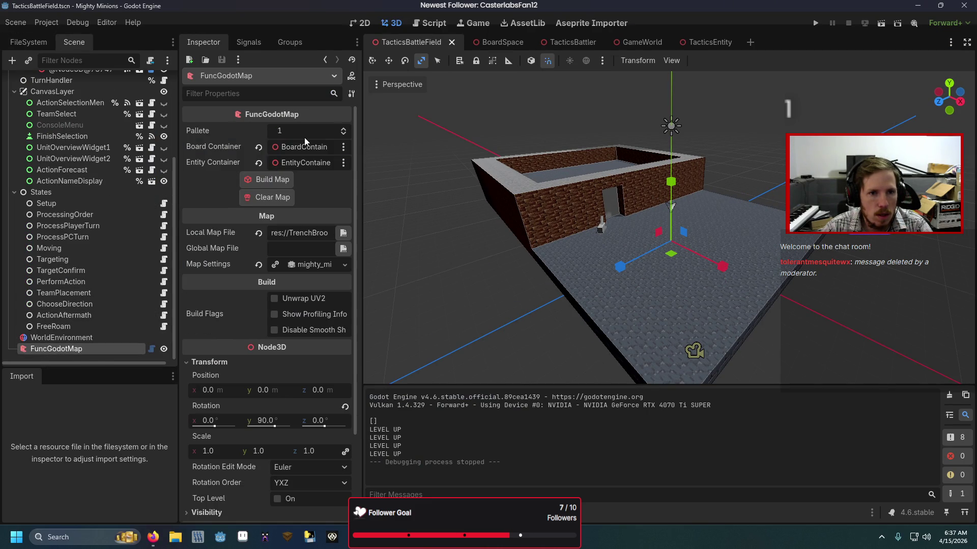
pyautogui.click(343, 128)
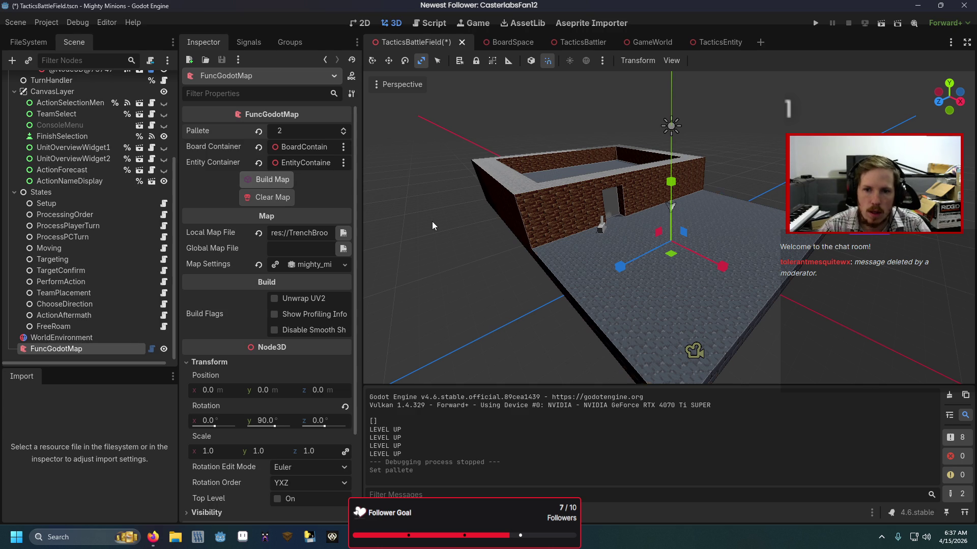
pyautogui.hotkey('ctrl', 's')
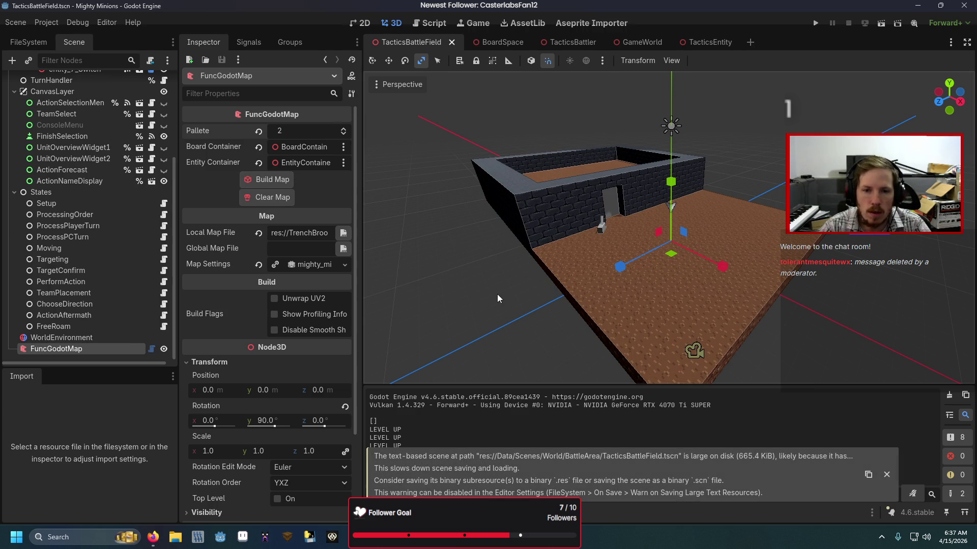
pyautogui.press('F5')
pyautogui.click(496, 294)
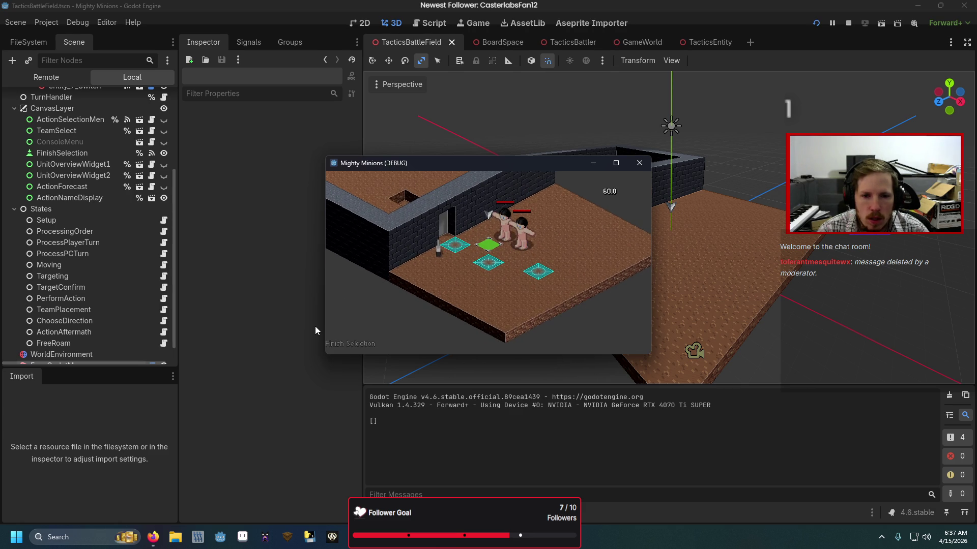
# Close the running game, relaunch it, and start a New Game
pyautogui.click(639, 164)
pyautogui.press('F5')
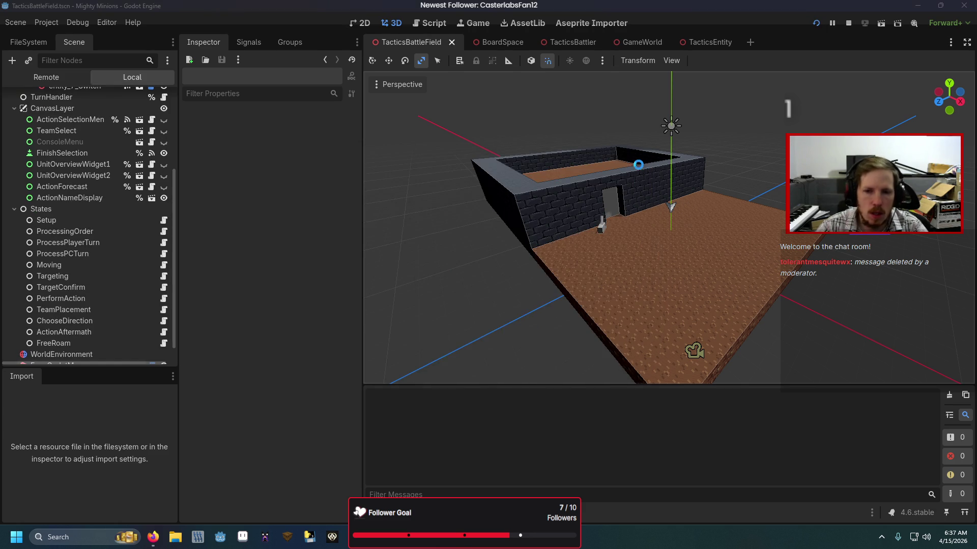
pyautogui.press('Return')
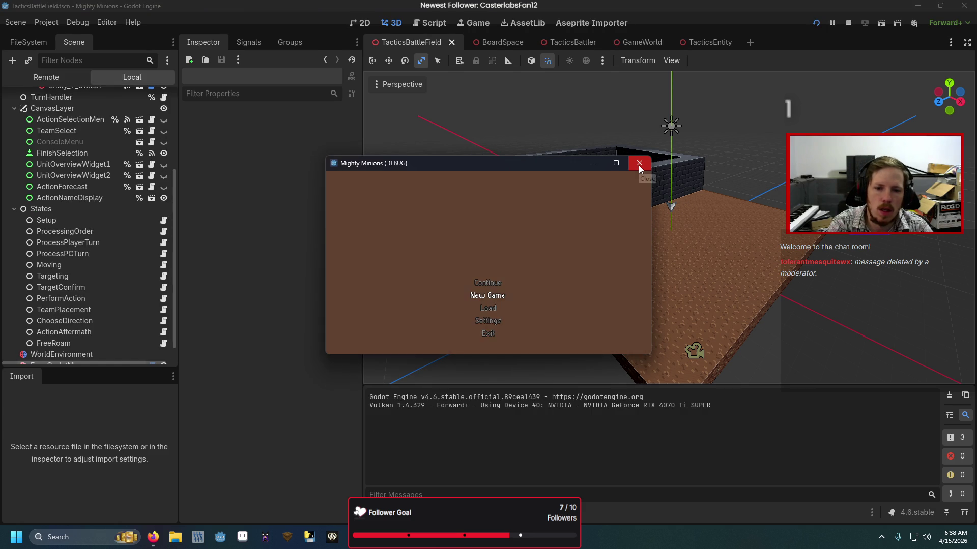
# Replace the prefilled player name with a new one and confirm it
pyautogui.press('BackSpace')
pyautogui.press('BackSpace')
pyautogui.press('BackSpace')
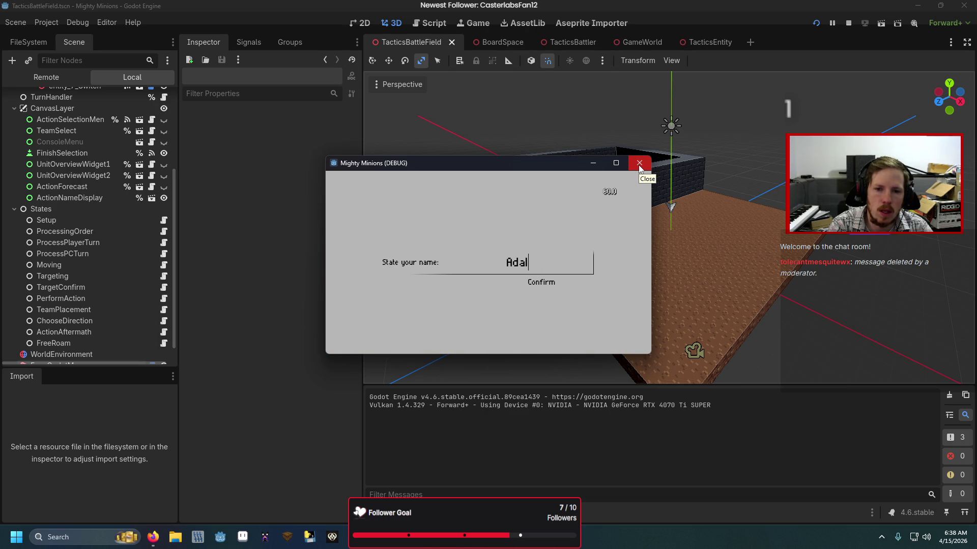
pyautogui.write('Adalram')
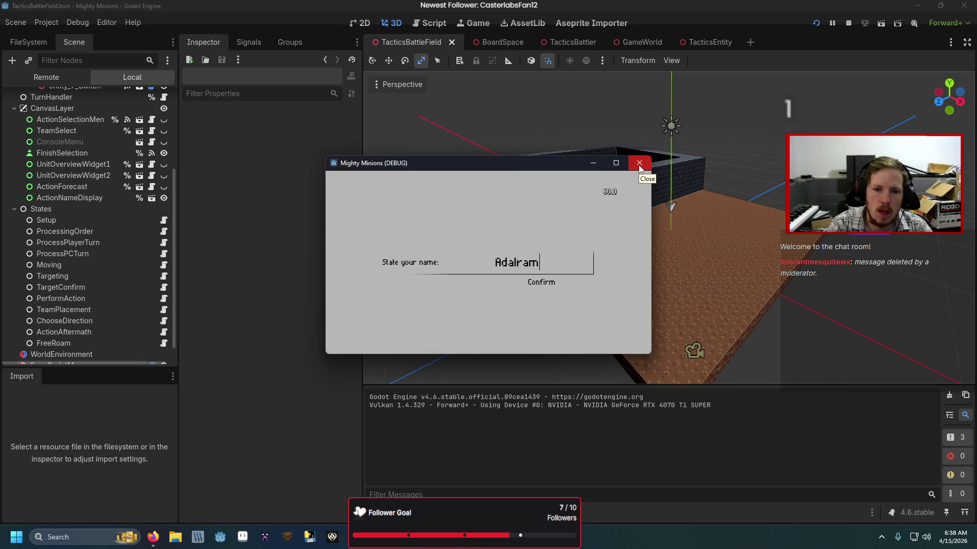
pyautogui.click(549, 282)
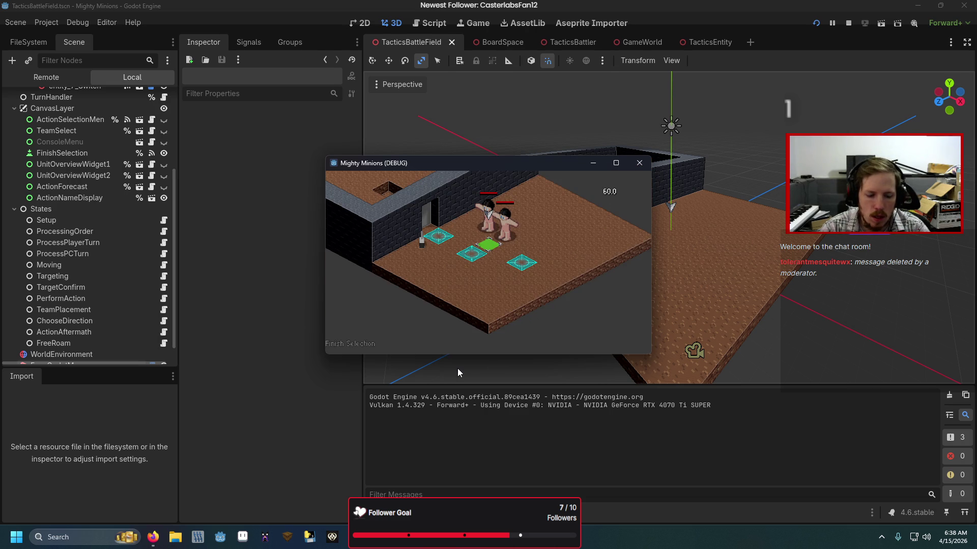
pyautogui.press('Return')
pyautogui.click(539, 283)
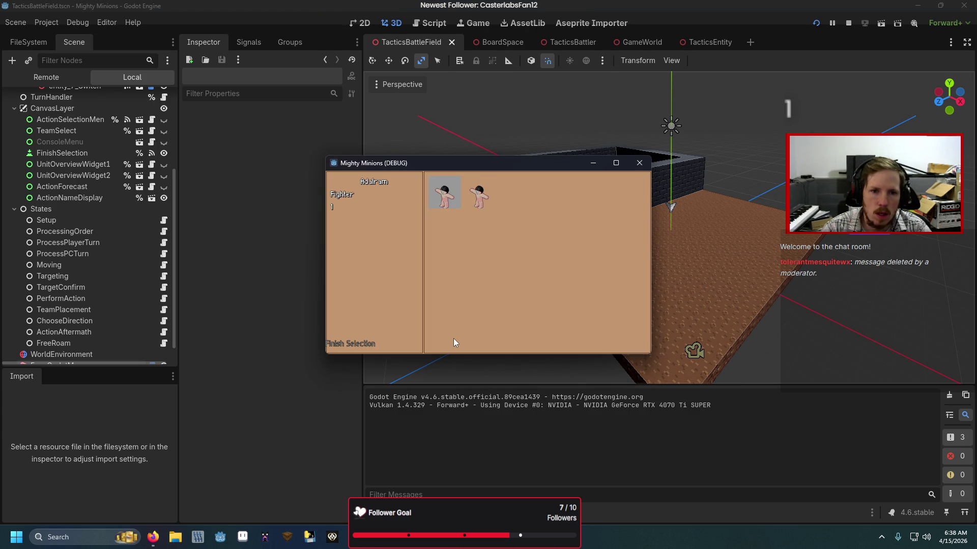
# Advance through team selection to the second unit-selection screen
pyautogui.press('Return')
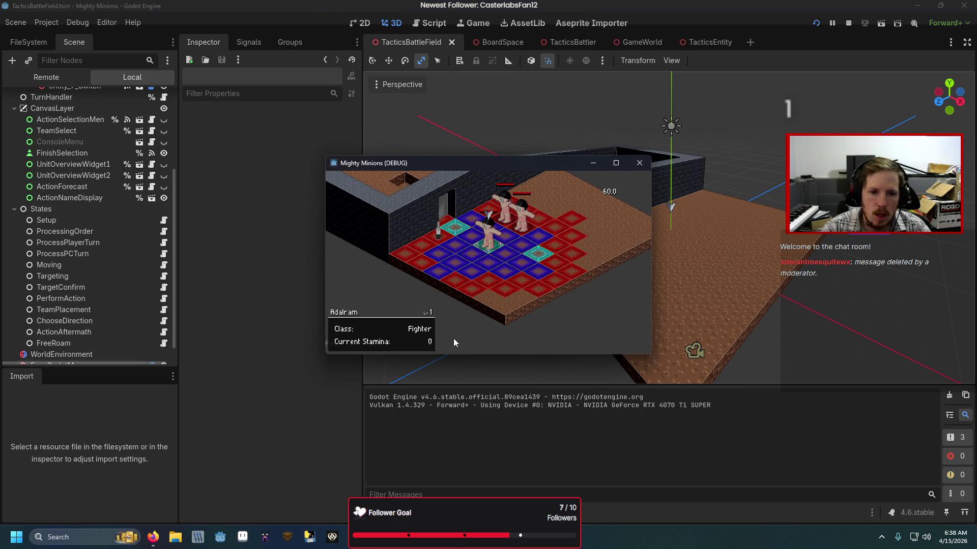
pyautogui.press('Return')
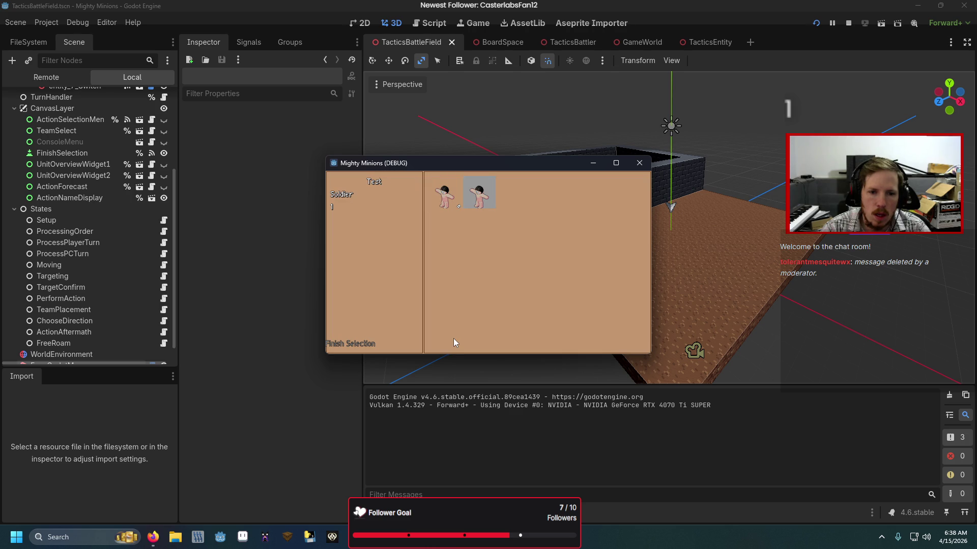
pyautogui.press('Return')
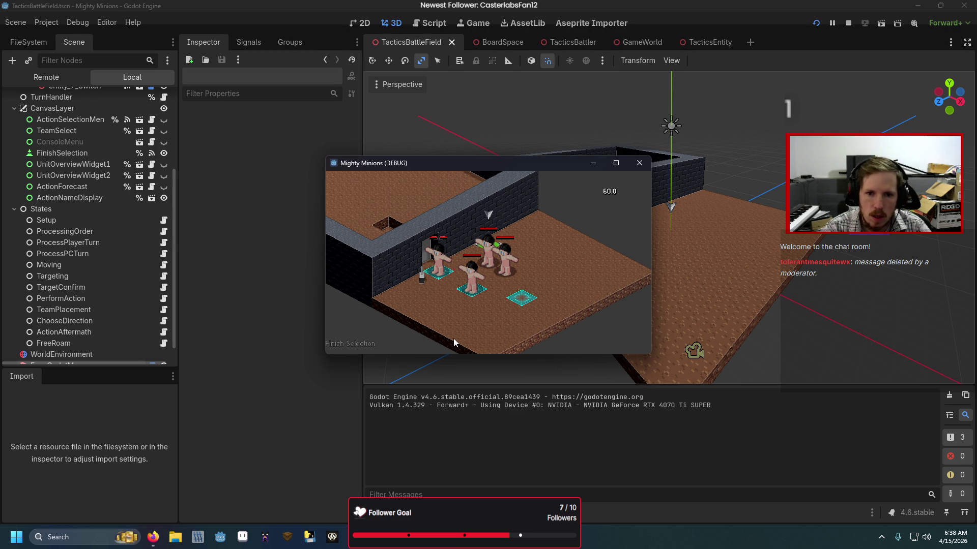
# Move the tile cursor on the board, check the design spreadsheet, and refocus the game window
pyautogui.press('Down')
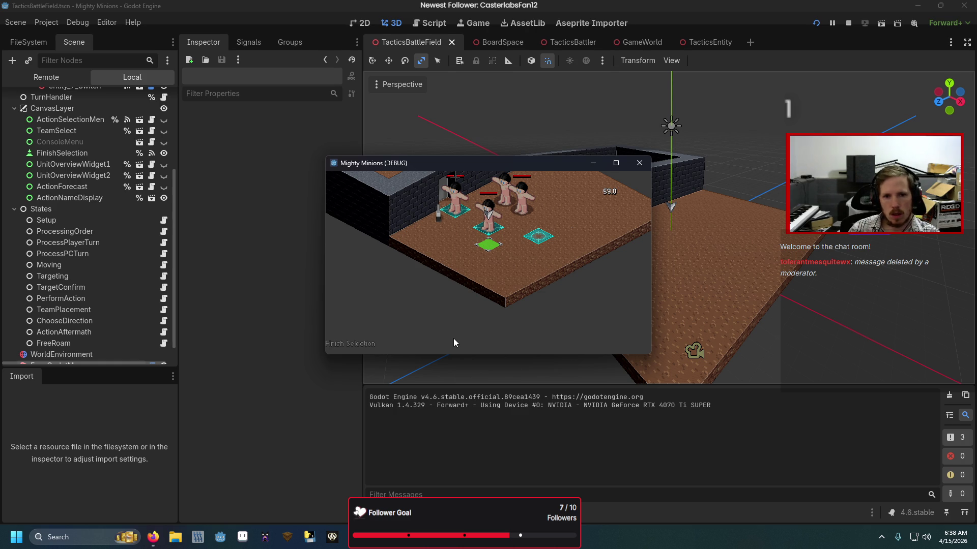
pyautogui.press('Left')
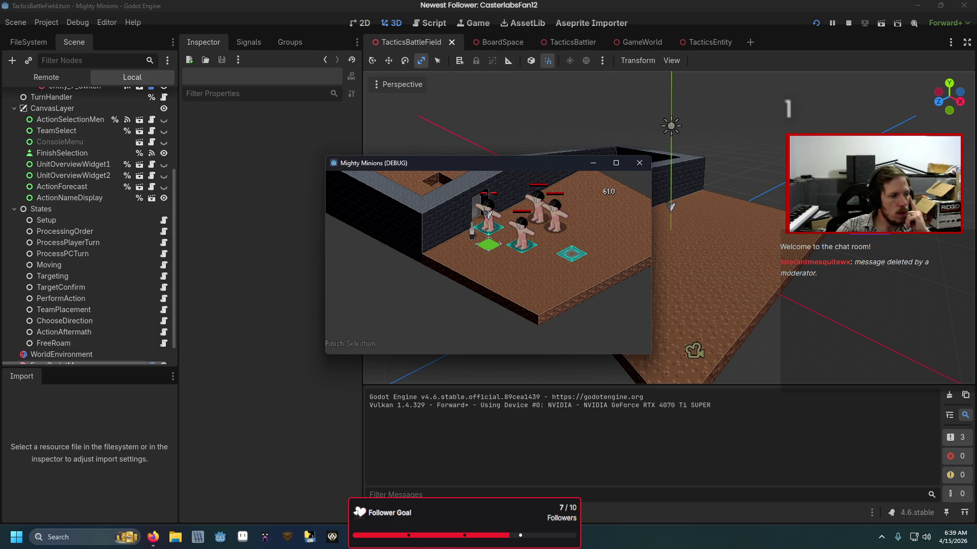
pyautogui.hotkey('alt', 'Tab')
pyautogui.hotkey('alt', 'Tab')
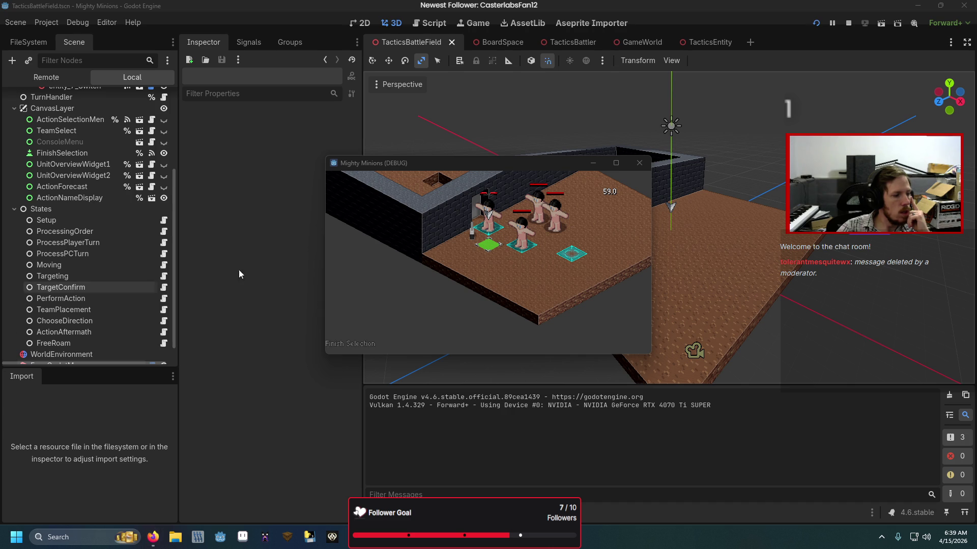
pyautogui.click(537, 236)
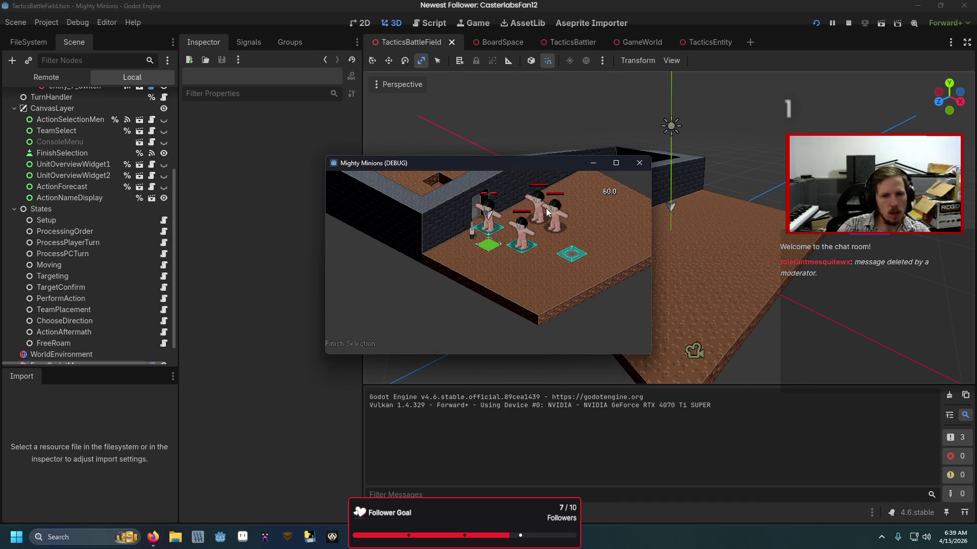
# Preview unit move ranges and pan and rotate the game camera around the board
pyautogui.press('Return')
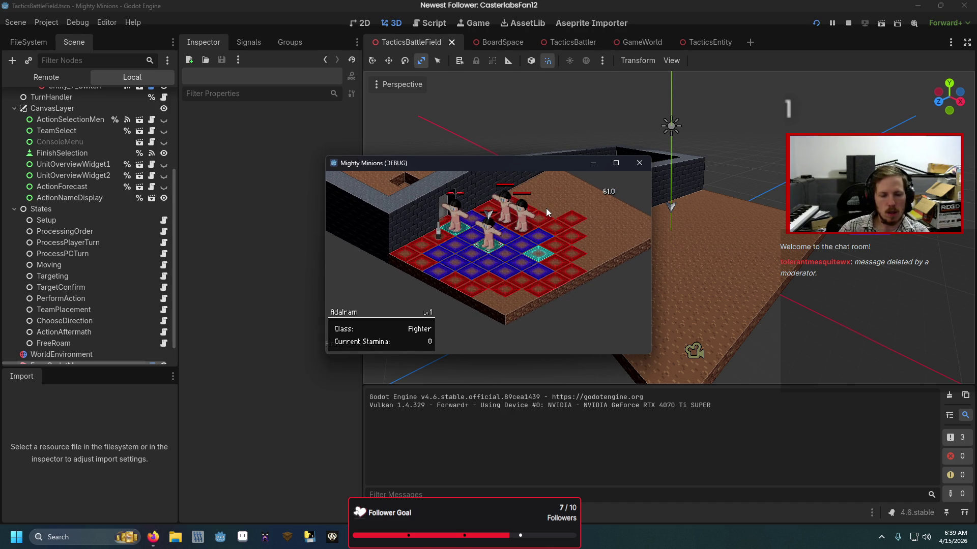
pyautogui.press('Escape')
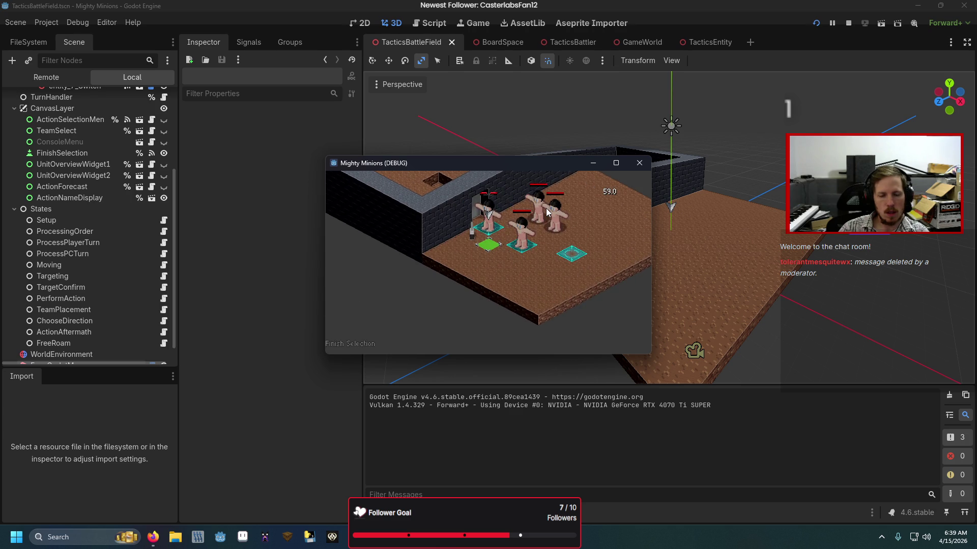
pyautogui.press('Return')
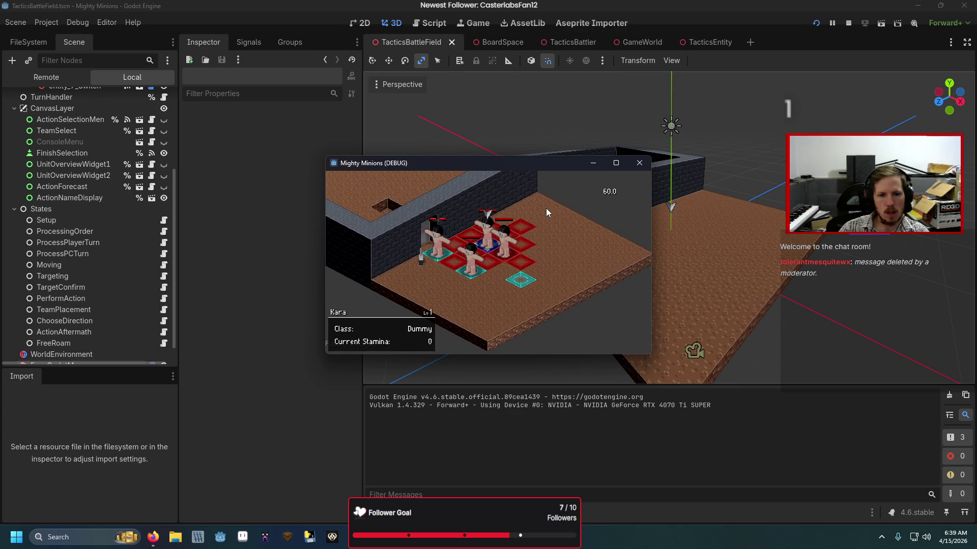
pyautogui.press('Escape')
pyautogui.press('w')
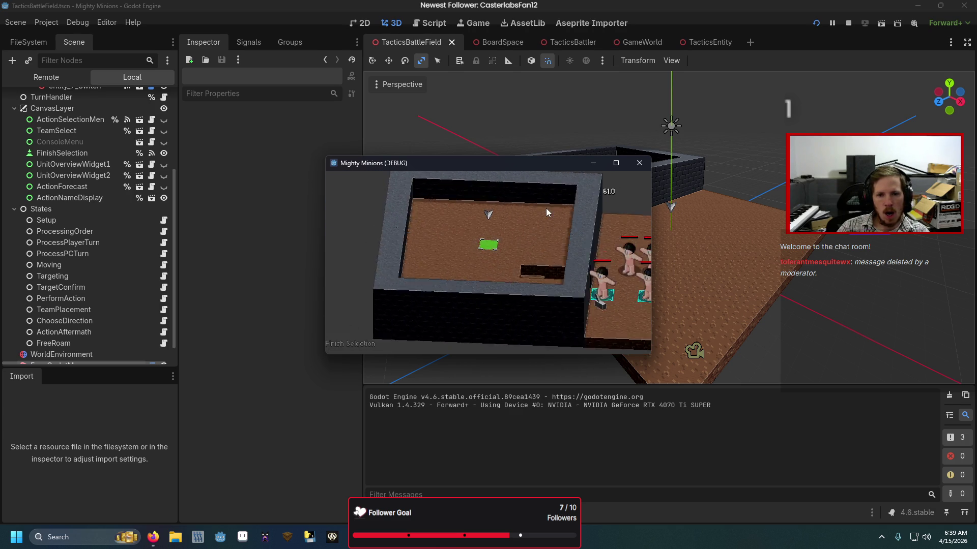
pyautogui.press('s')
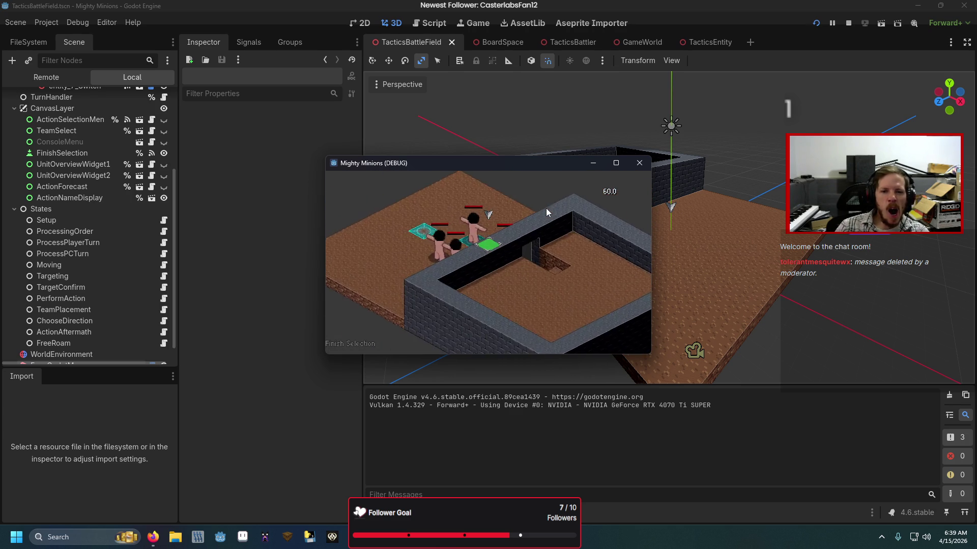
pyautogui.press('e')
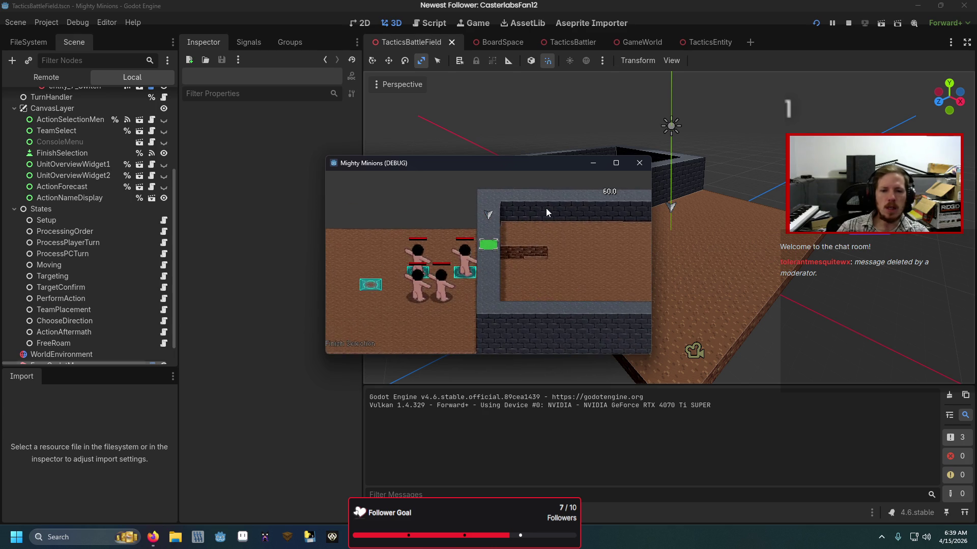
pyautogui.press('e')
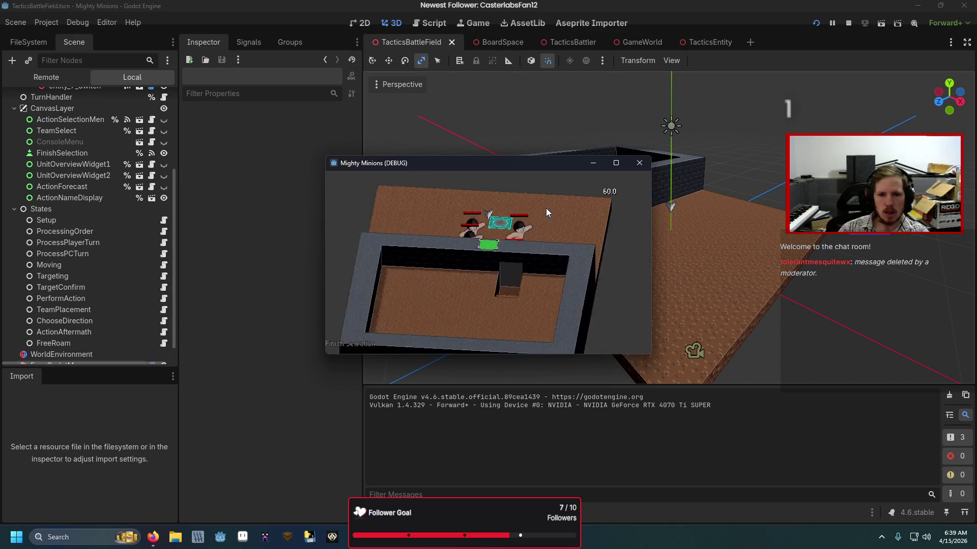
pyautogui.press('e')
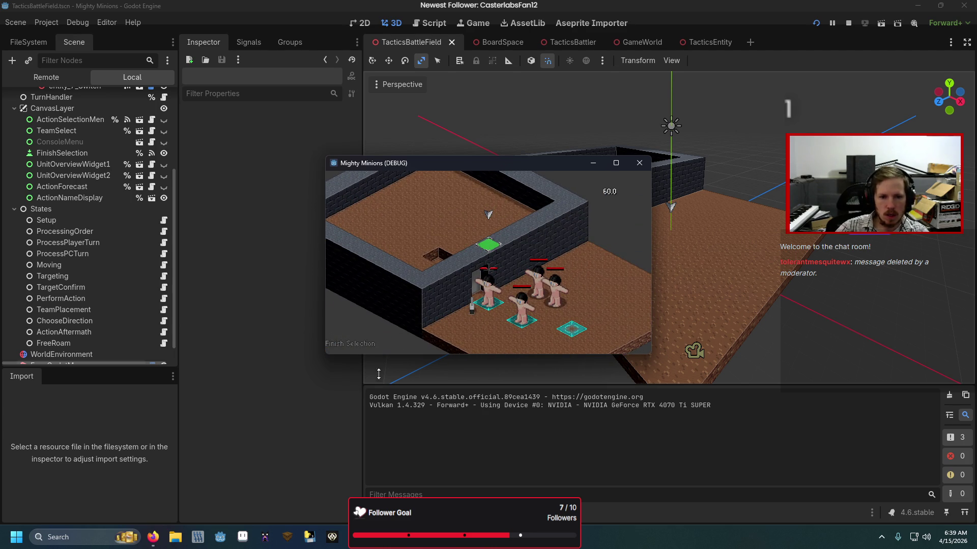
# Finish unit placement, then try the Interact action and the Abilities list
pyautogui.click(337, 337)
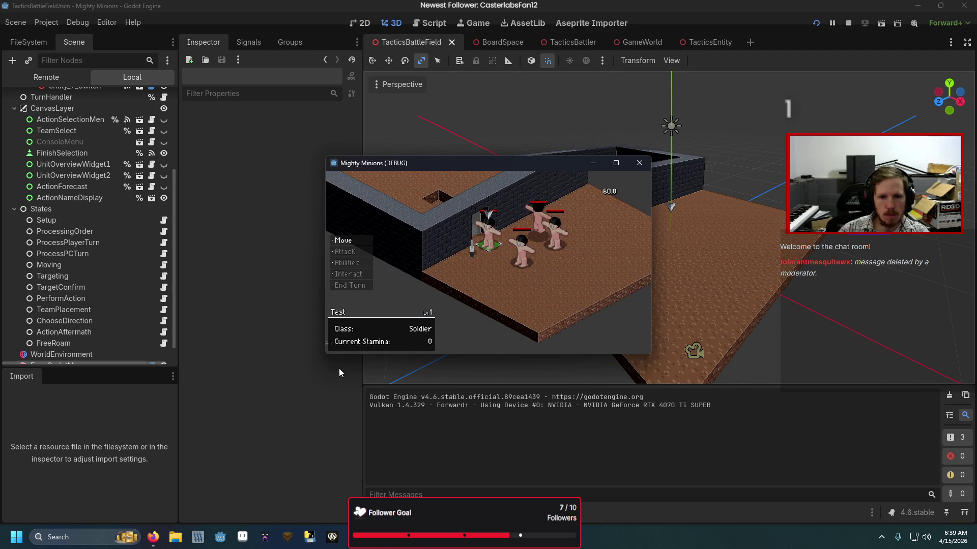
pyautogui.press('Down')
pyautogui.press('Down')
pyautogui.press('Down')
pyautogui.press('Return')
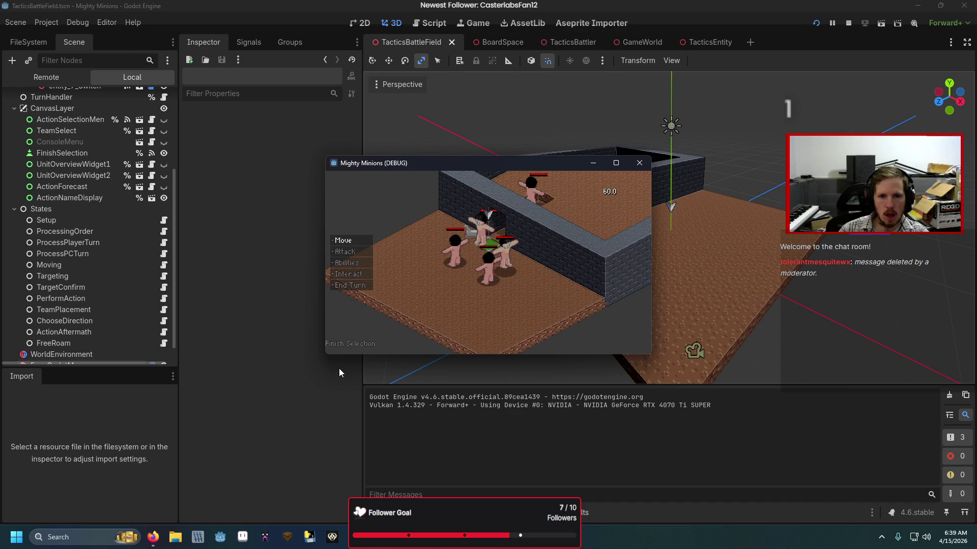
pyautogui.press('Down')
pyautogui.press('Down')
pyautogui.press('Return')
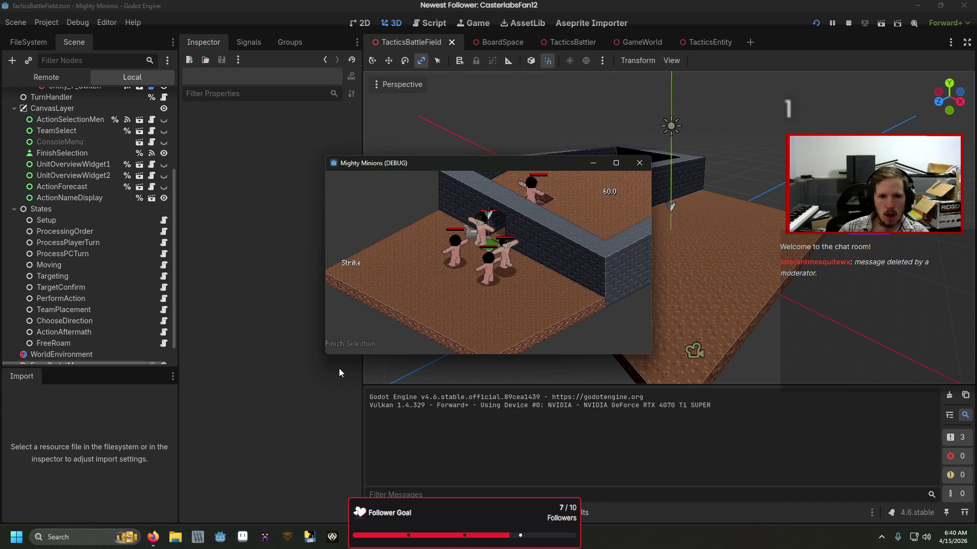
pyautogui.press('Escape')
pyautogui.press('Down')
pyautogui.press('Down')
pyautogui.press('Up')
pyautogui.press('Up')
# Preview the Move, targeting and Attack tiles, cancelling each
pyautogui.press('Return')
pyautogui.press('Escape')
pyautogui.press('Down')
pyautogui.press('Down')
pyautogui.press('Down')
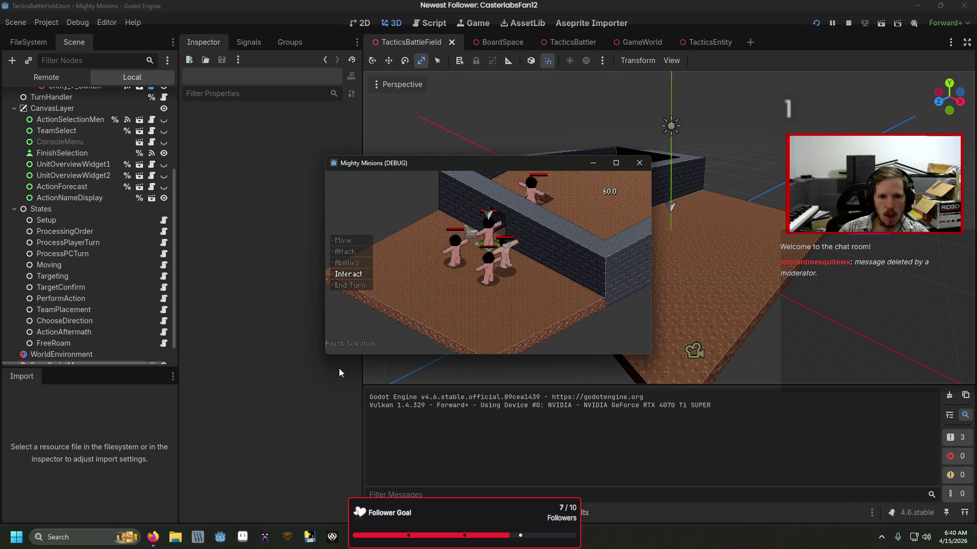
pyautogui.press('Return')
pyautogui.press('Return')
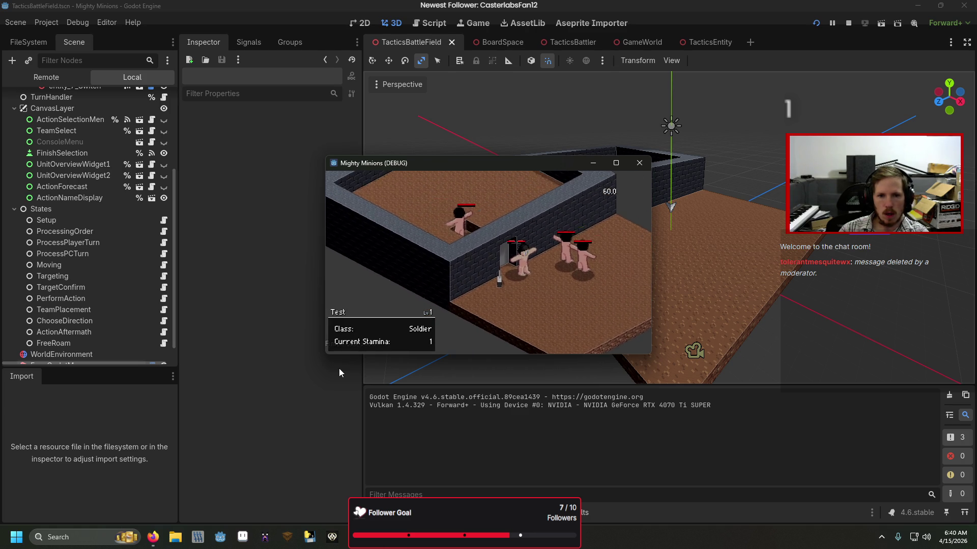
pyautogui.press('Return')
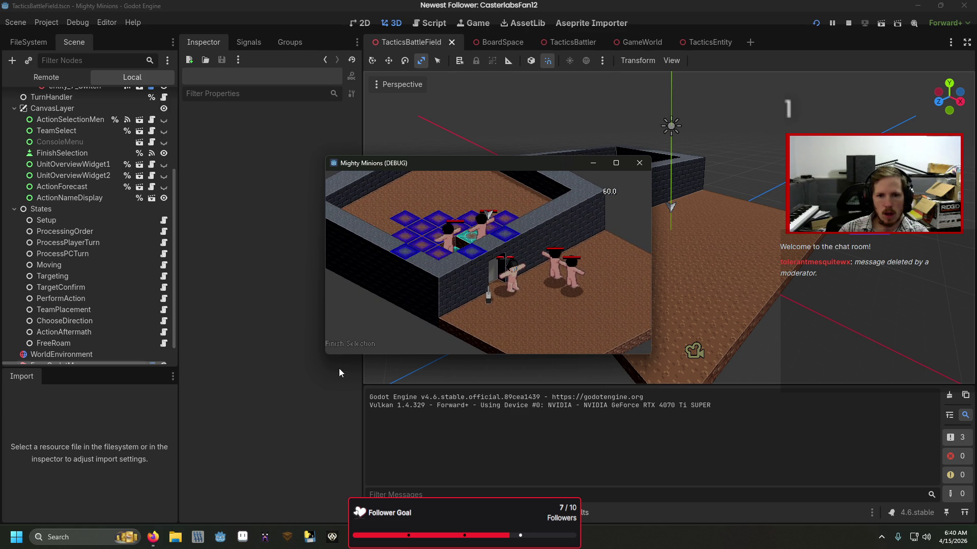
pyautogui.press('Escape')
pyautogui.press('Down')
pyautogui.press('Down')
pyautogui.press('Up')
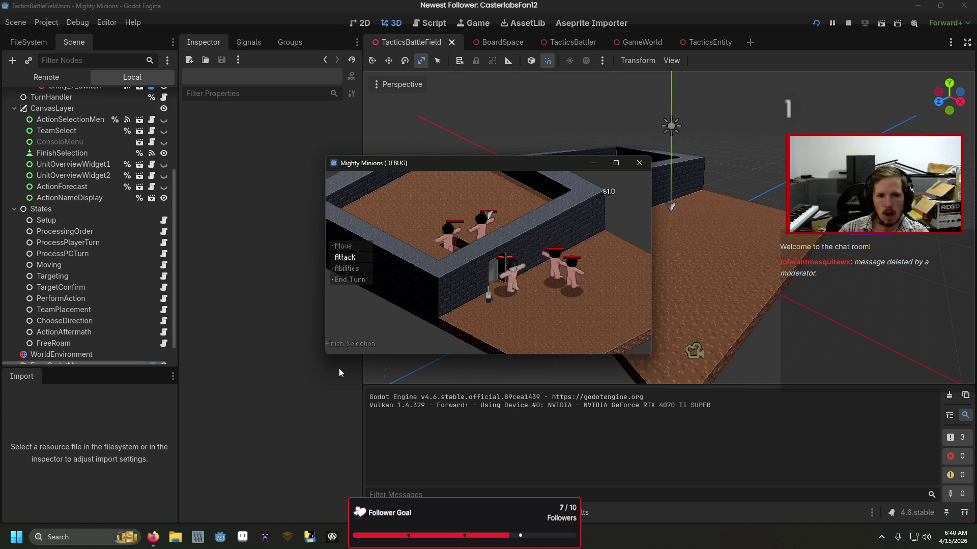
pyautogui.press('Return')
pyautogui.press('Escape')
# End the current unit's turn and stop the running game
pyautogui.press('Down')
pyautogui.press('Down')
pyautogui.press('Down')
pyautogui.press('Return')
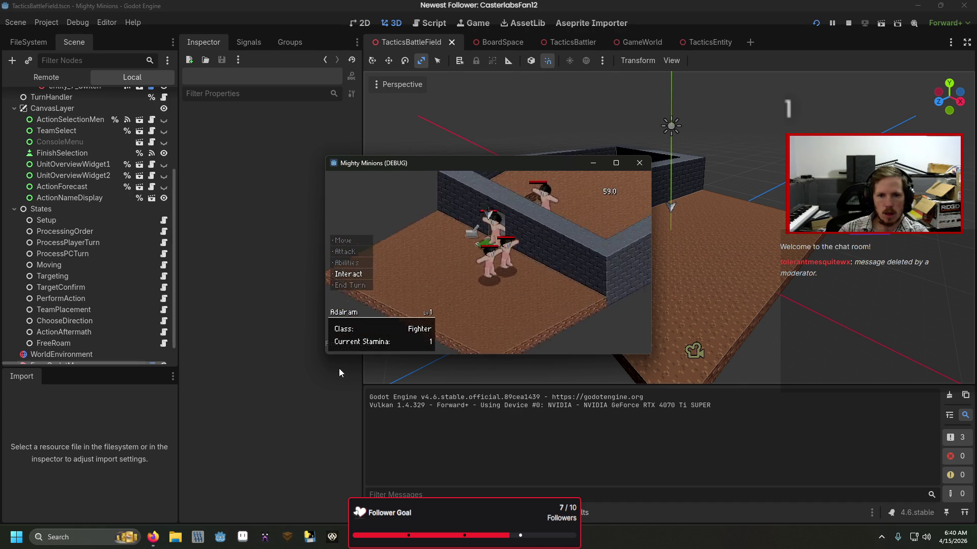
pyautogui.press('Down')
pyautogui.press('F8')
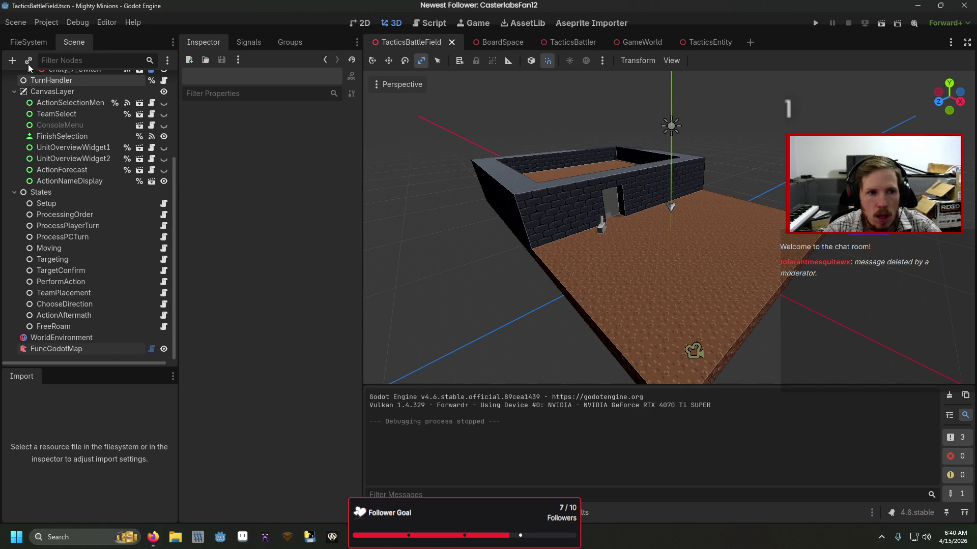
# Collapse the States group, select DirectionalLight3D, and scroll its Inspector down to the shadow settings
pyautogui.click(31, 42)
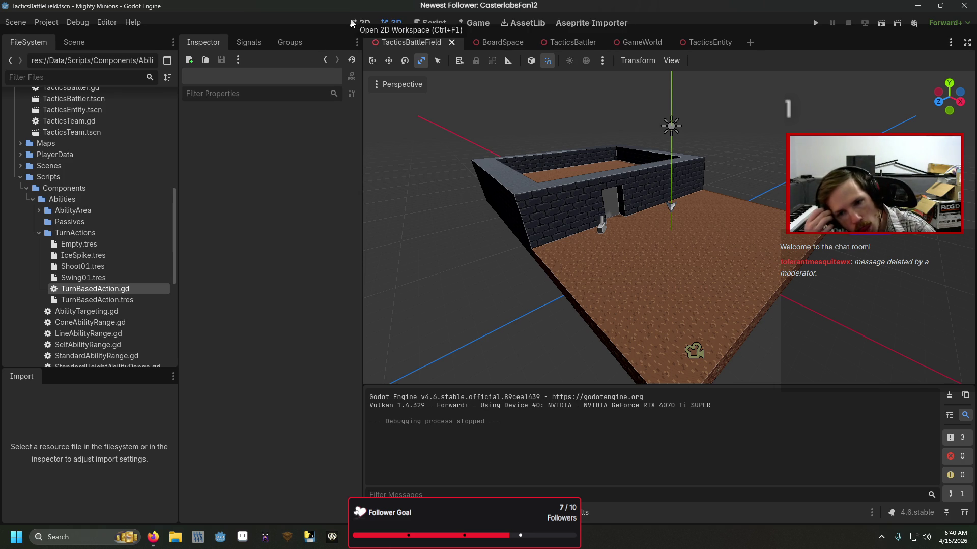
pyautogui.moveTo(431, 111)
pyautogui.mouseDown()
pyautogui.moveTo(632, 183)
pyautogui.moveTo(611, 175)
pyautogui.moveTo(577, 188)
pyautogui.moveTo(426, 193)
pyautogui.mouseUp()
pyautogui.click(75, 42)
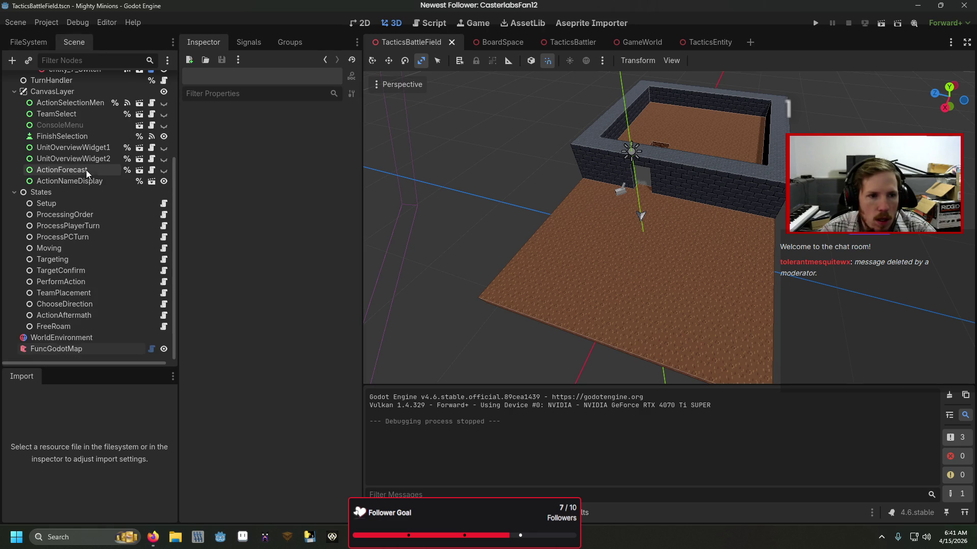
pyautogui.scroll(3, 88, 175)
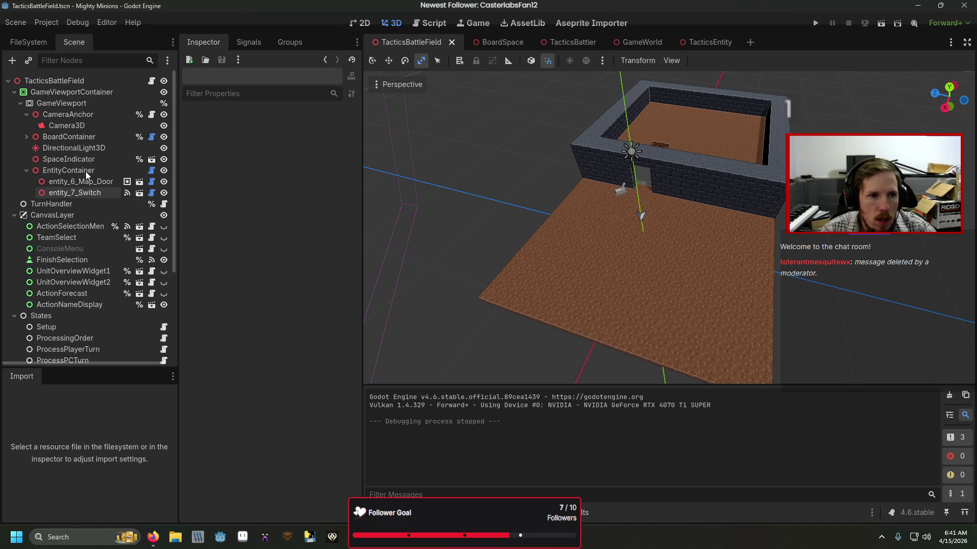
pyautogui.click(14, 316)
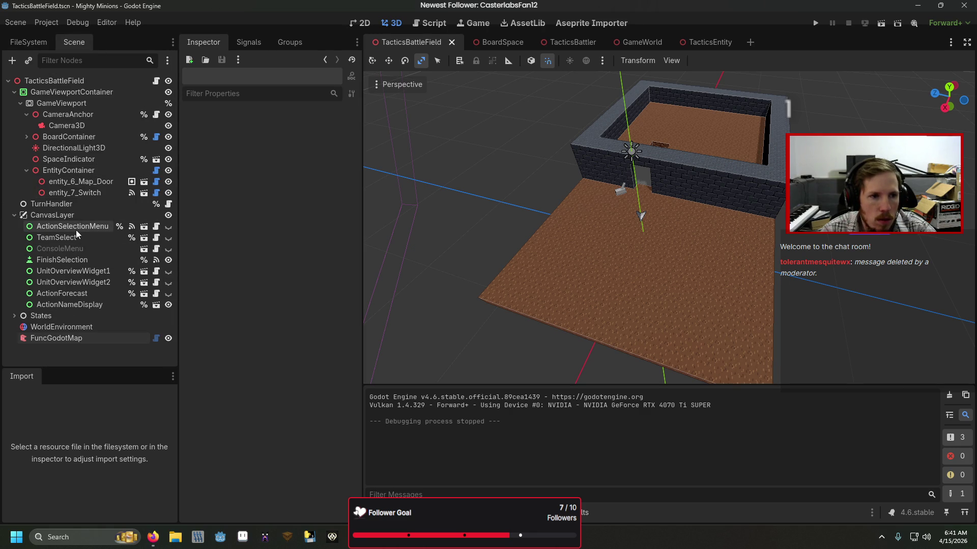
pyautogui.click(85, 148)
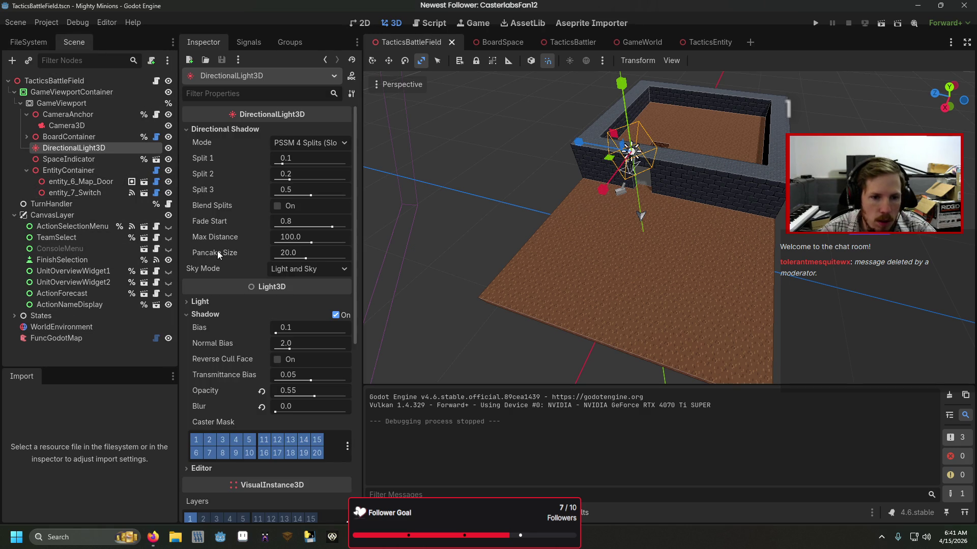
pyautogui.scroll(-5, 218, 254)
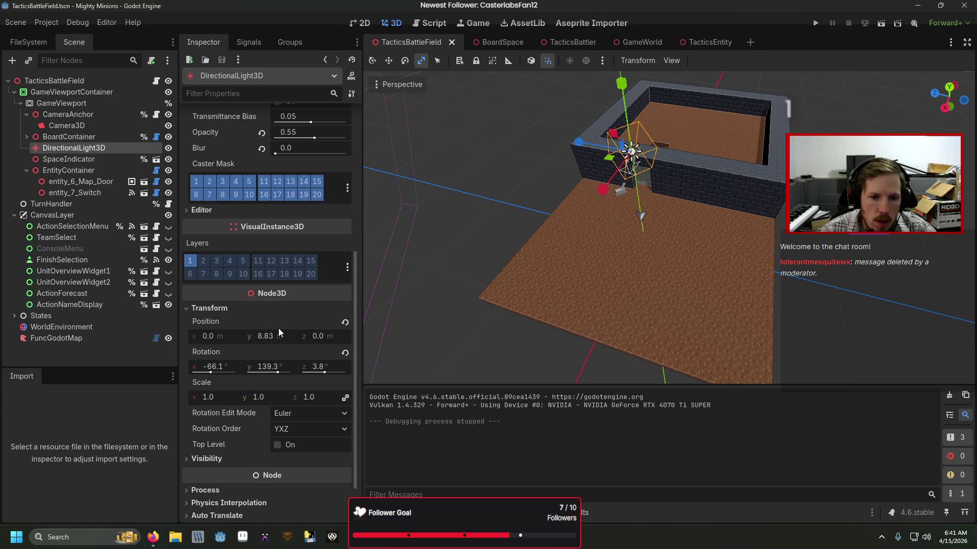
# Tilt the DirectionalLight3D to X -44.1° and Y 233.8°, then save and launch the game
pyautogui.moveTo(559, 265)
pyautogui.mouseDown()
pyautogui.moveTo(585, 263)
pyautogui.moveTo(539, 264)
pyautogui.moveTo(624, 270)
pyautogui.moveTo(605, 272)
pyautogui.mouseUp()
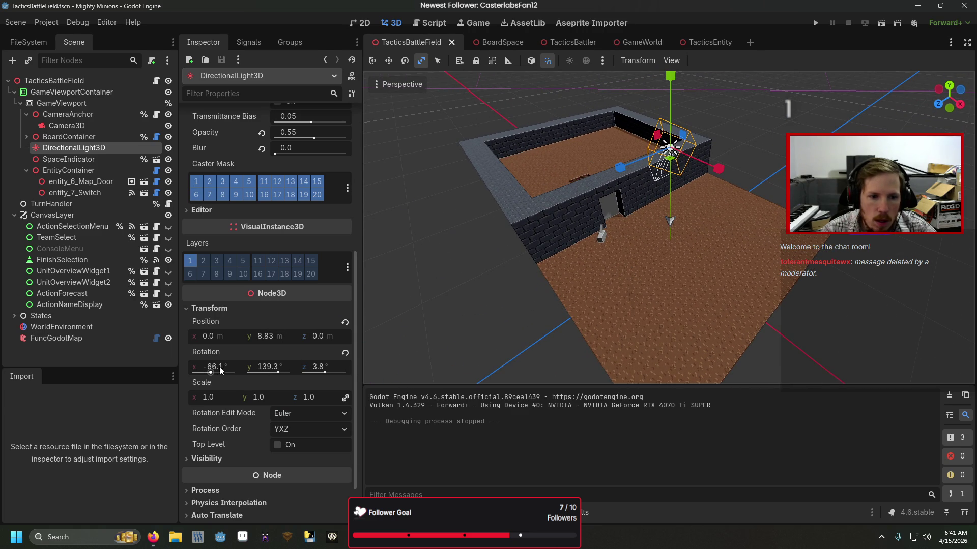
pyautogui.moveTo(217, 370); pyautogui.dragTo(241, 370)
pyautogui.moveTo(557, 322)
pyautogui.mouseDown()
pyautogui.moveTo(615, 300)
pyautogui.moveTo(636, 313)
pyautogui.mouseUp()
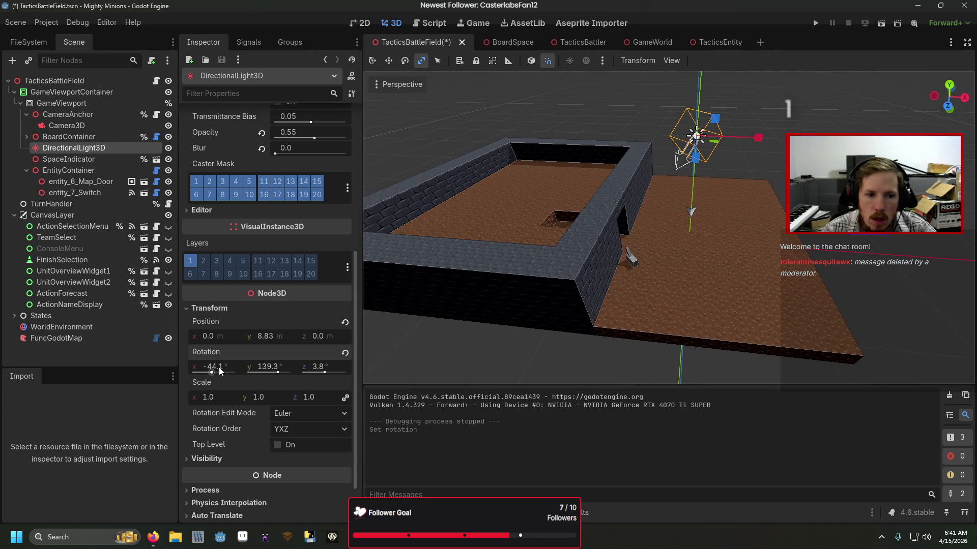
pyautogui.moveTo(265, 366); pyautogui.dragTo(293, 367)
pyautogui.moveTo(376, 310)
pyautogui.mouseDown()
pyautogui.moveTo(383, 291)
pyautogui.moveTo(386, 304)
pyautogui.mouseUp()
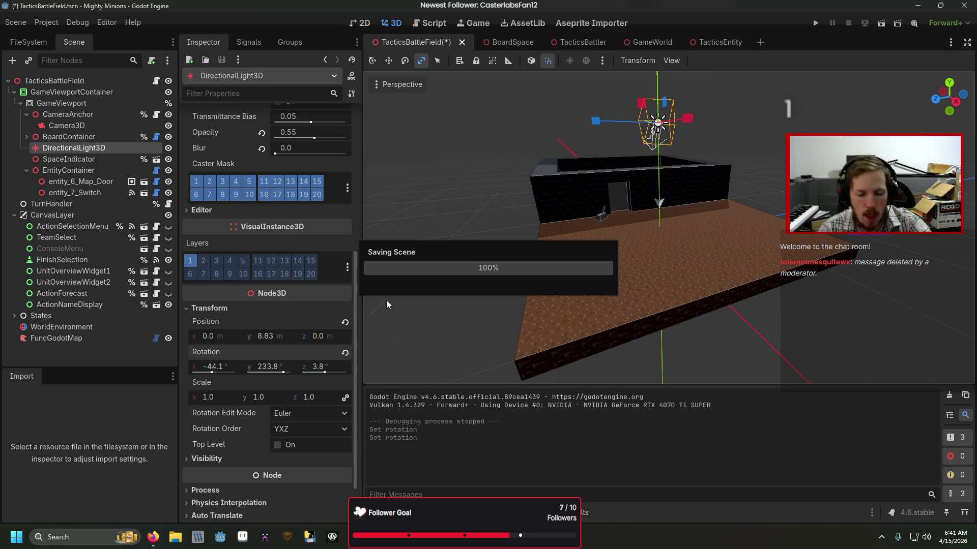
pyautogui.press('F5')
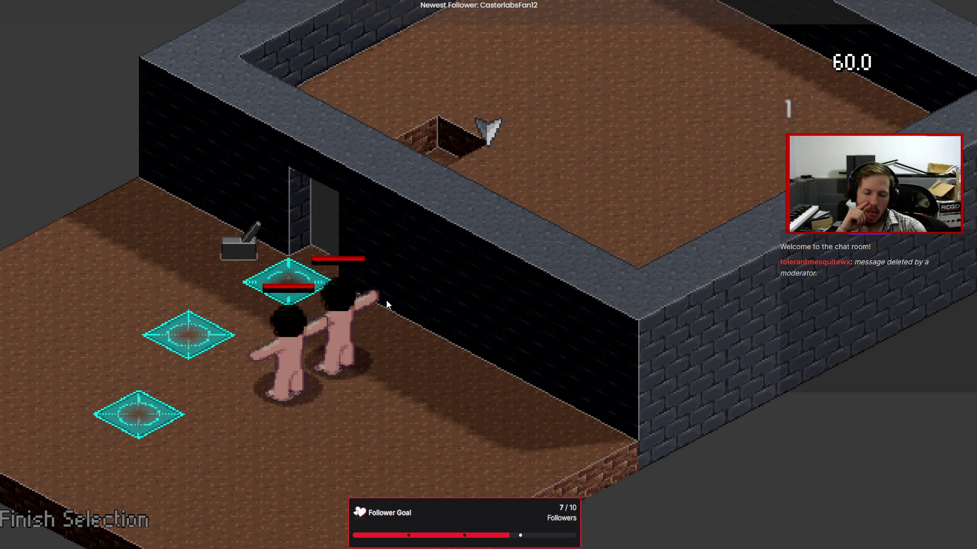
# Stop the game running with the re-angled lighting and return to the editor
pyautogui.press('F8')
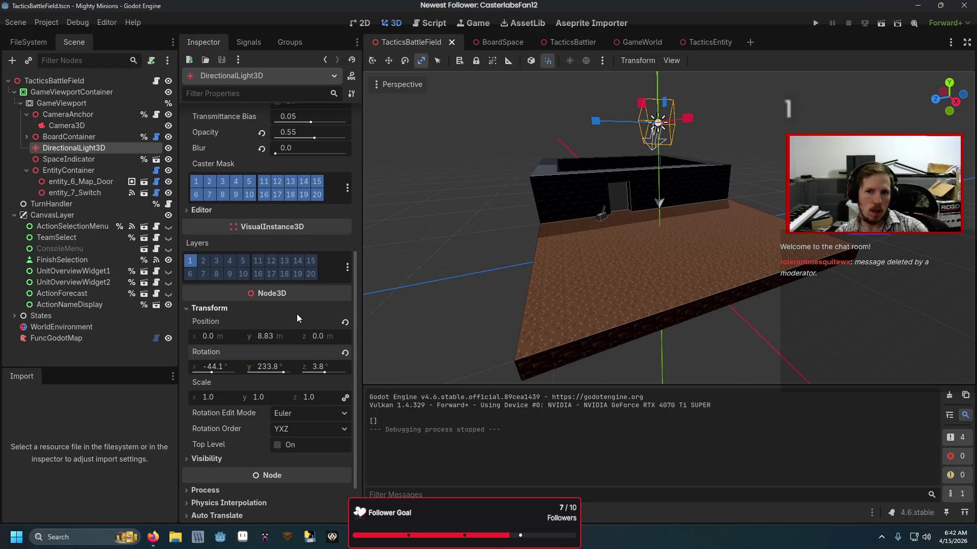
# Try shadow opacity, blur, transmittance bias, normal bias and Bias changes, undoing each
pyautogui.moveTo(569, 224)
pyautogui.mouseDown()
pyautogui.moveTo(586, 261)
pyautogui.moveTo(623, 276)
pyautogui.mouseUp()
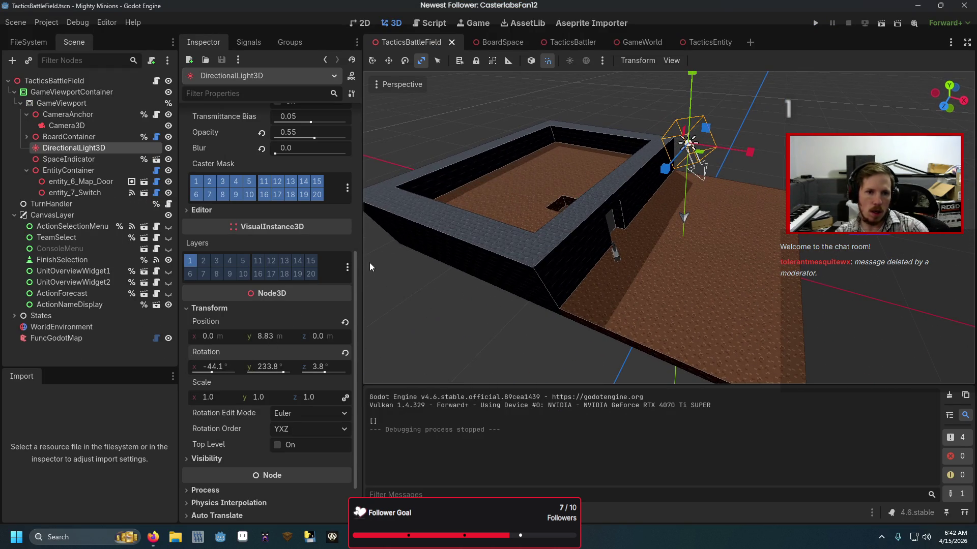
pyautogui.scroll(3, 242, 253)
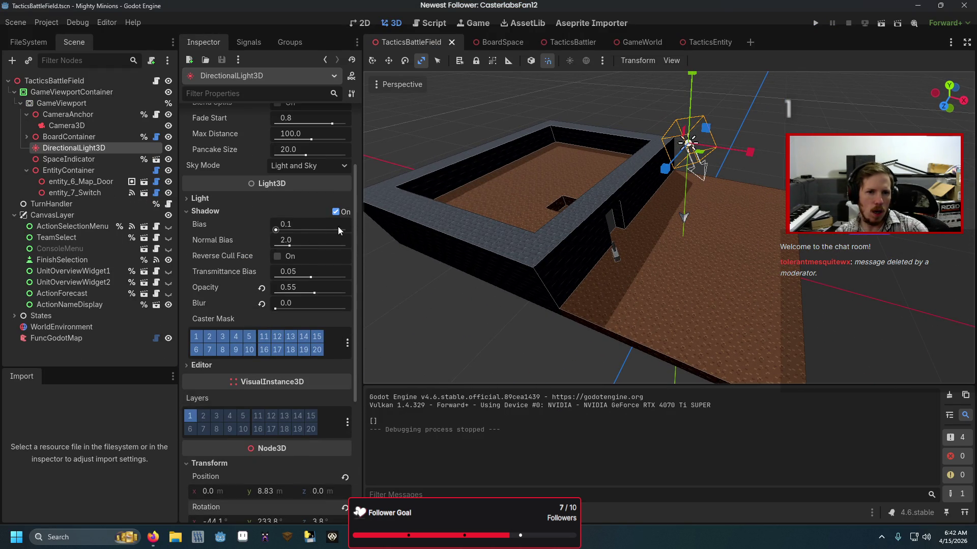
pyautogui.moveTo(318, 297); pyautogui.dragTo(303, 300)
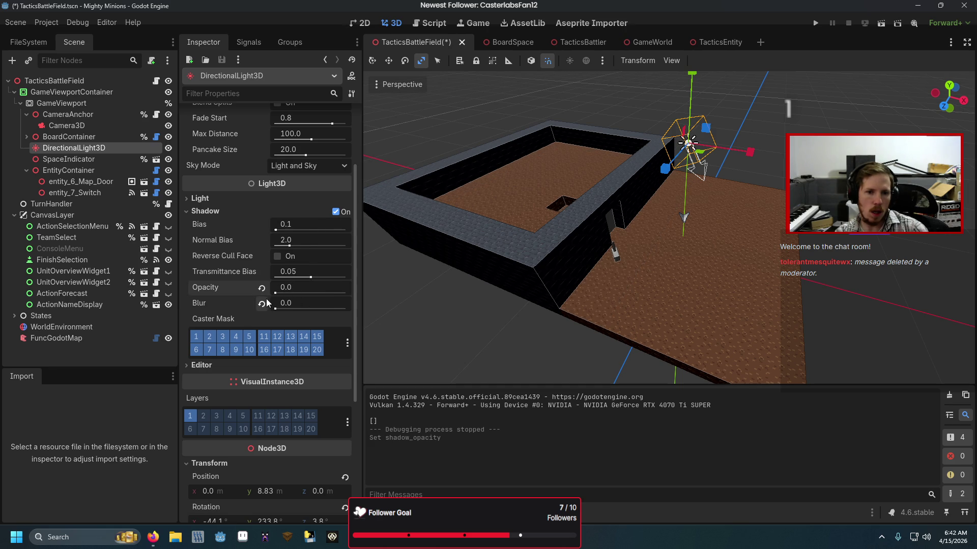
pyautogui.hotkey('ctrl', 'z')
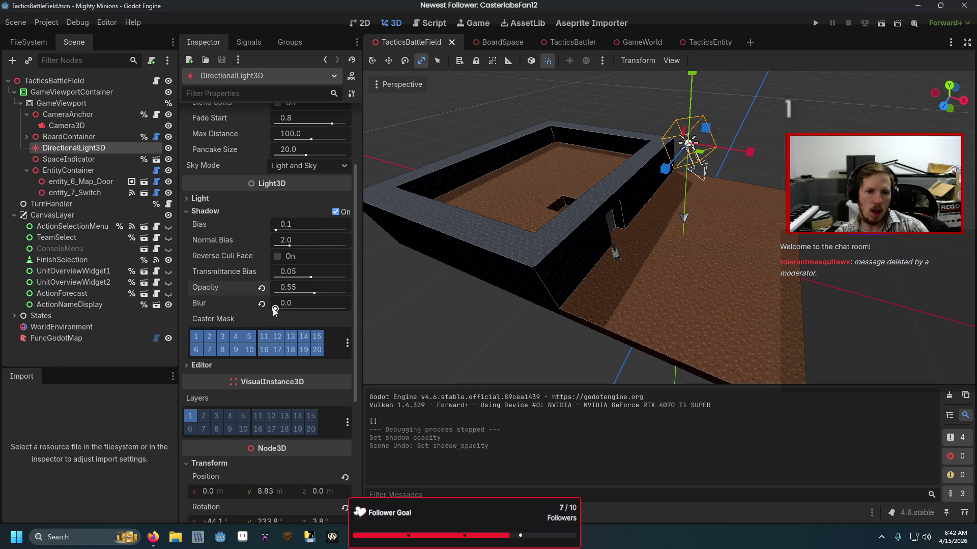
pyautogui.moveTo(277, 308); pyautogui.dragTo(355, 316)
pyautogui.hotkey('ctrl', 'z')
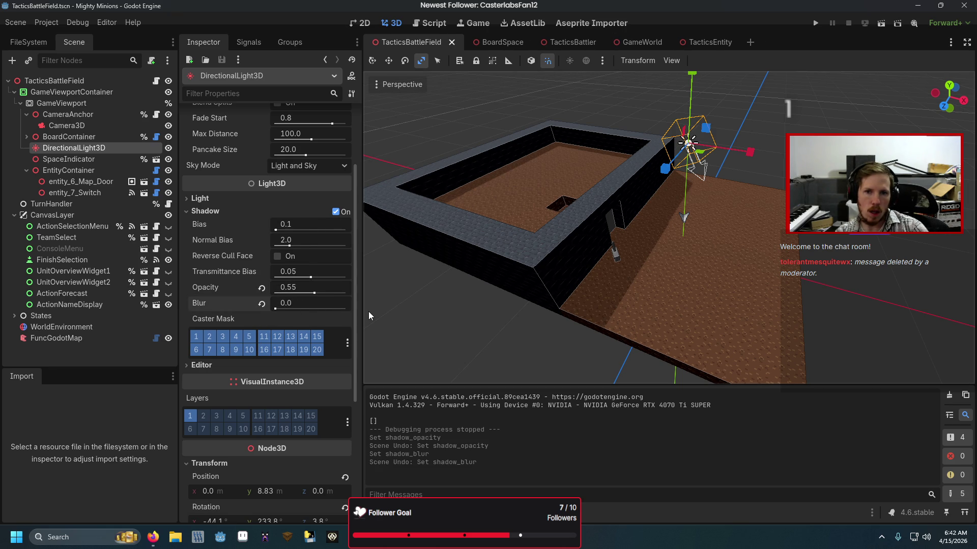
pyautogui.click(309, 278)
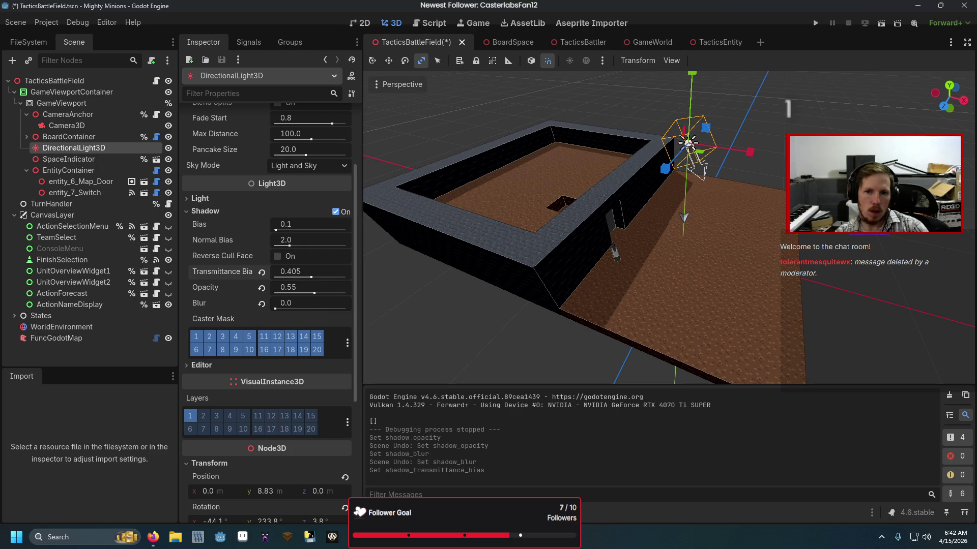
pyautogui.hotkey('ctrl', 'z')
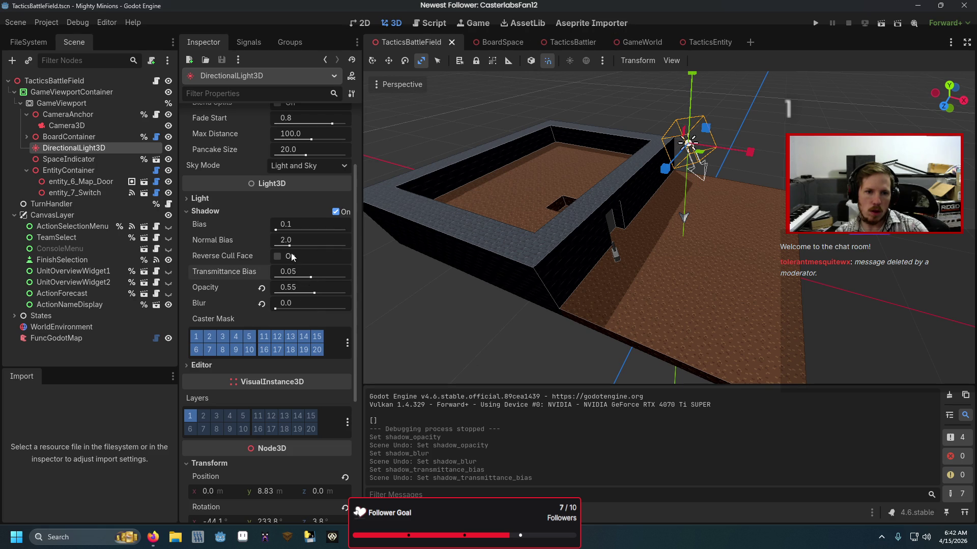
pyautogui.moveTo(291, 250); pyautogui.dragTo(349, 246)
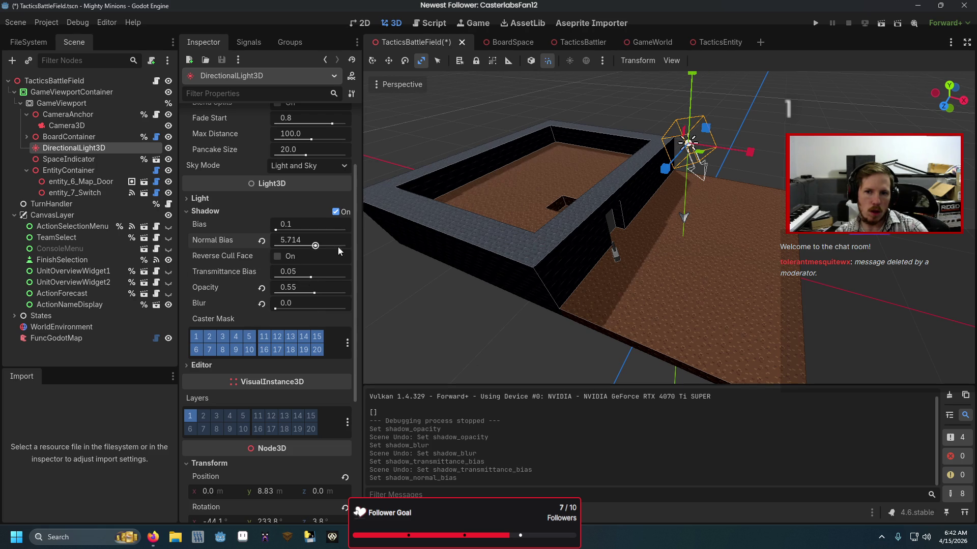
pyautogui.hotkey('ctrl', 'z')
pyautogui.moveTo(276, 229); pyautogui.dragTo(386, 237)
pyautogui.hotkey('ctrl', 'z')
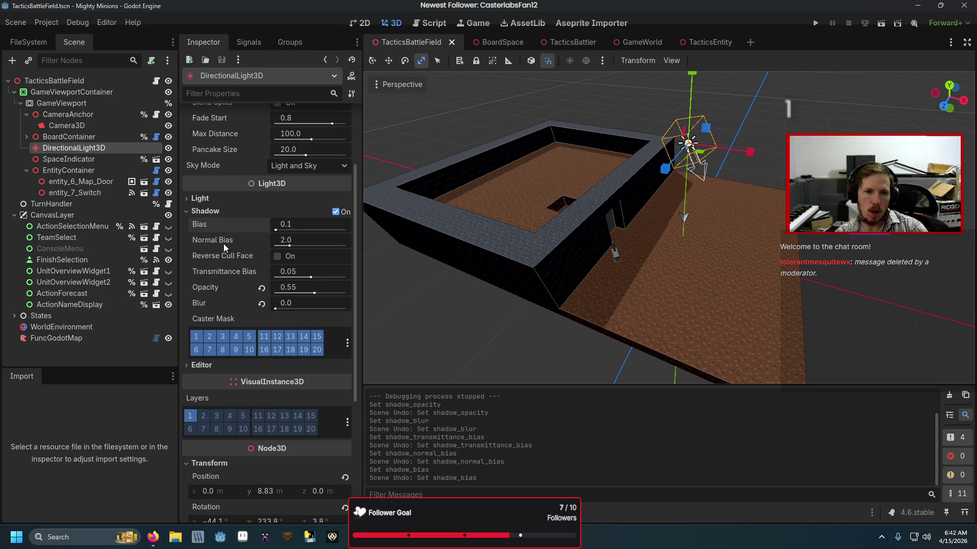
# Try Energy, Indirect Energy, Volumetric Fog Energy, Angular Distance and Specular changes, undoing each
pyautogui.click(200, 198)
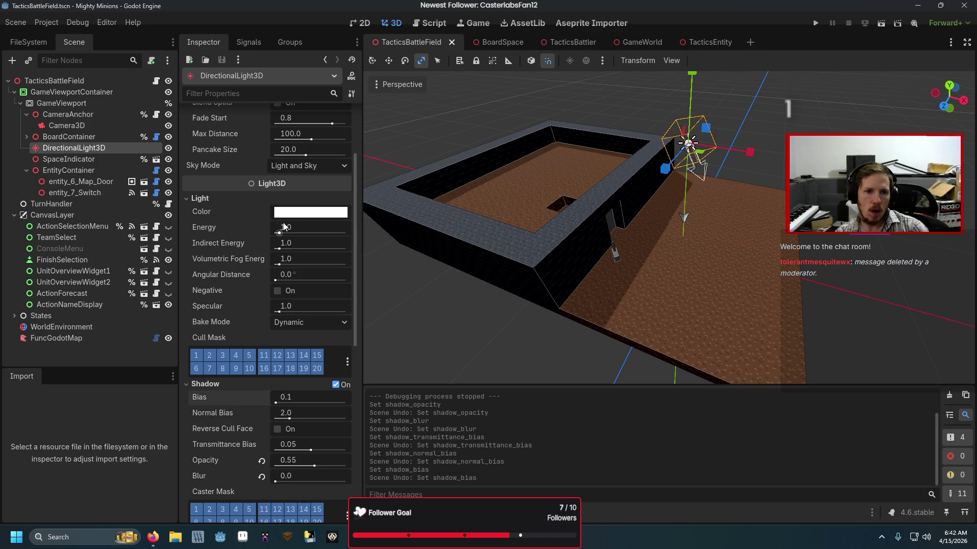
pyautogui.moveTo(282, 233)
pyautogui.mouseDown()
pyautogui.moveTo(330, 233)
pyautogui.moveTo(283, 248)
pyautogui.moveTo(342, 249)
pyautogui.mouseUp()
pyautogui.hotkey('ctrl', 'z')
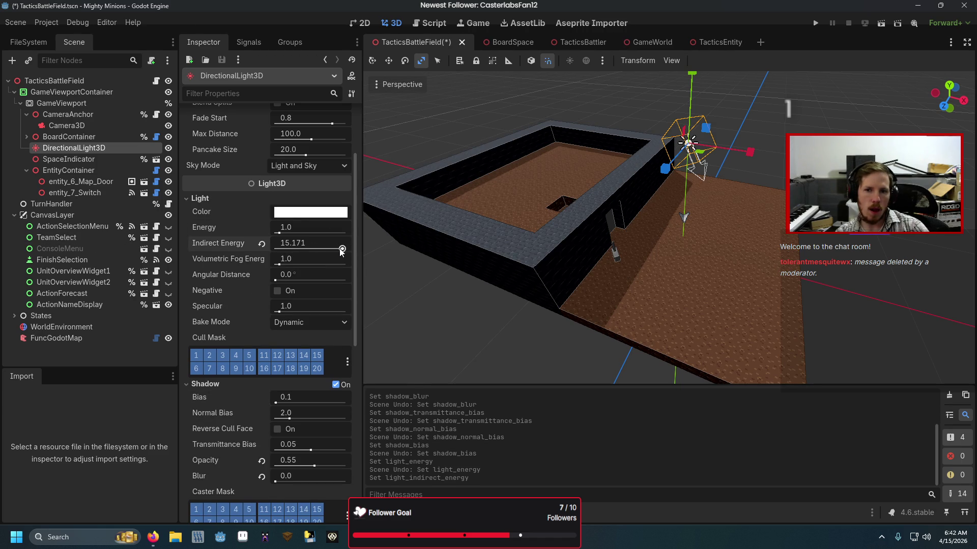
pyautogui.hotkey('ctrl', 'z')
pyautogui.moveTo(279, 264); pyautogui.dragTo(304, 266)
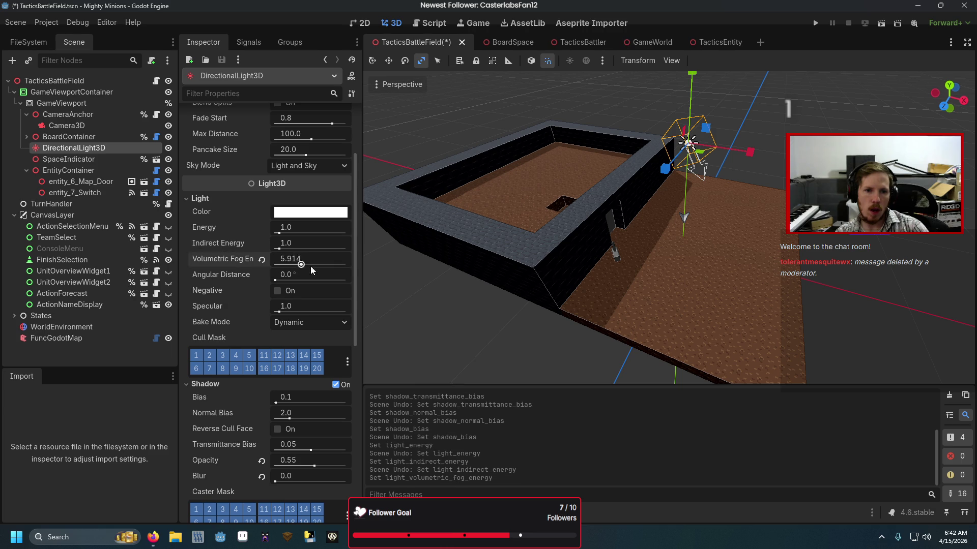
pyautogui.hotkey('ctrl', 'z')
pyautogui.moveTo(275, 280); pyautogui.dragTo(387, 281)
pyautogui.hotkey('ctrl', 'z')
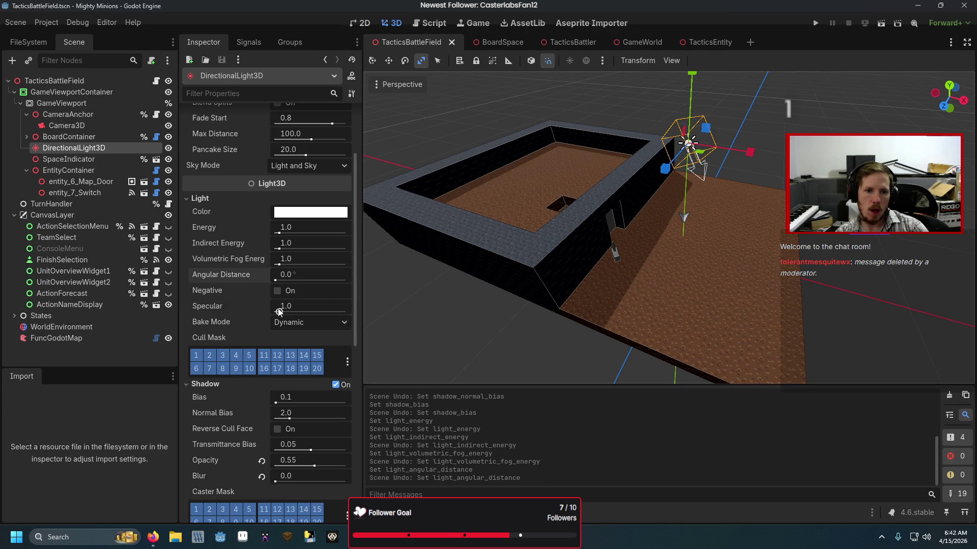
pyautogui.moveTo(281, 312)
pyautogui.mouseDown()
pyautogui.moveTo(318, 312)
pyautogui.moveTo(301, 317)
pyautogui.mouseUp()
pyautogui.hotkey('ctrl', 'z')
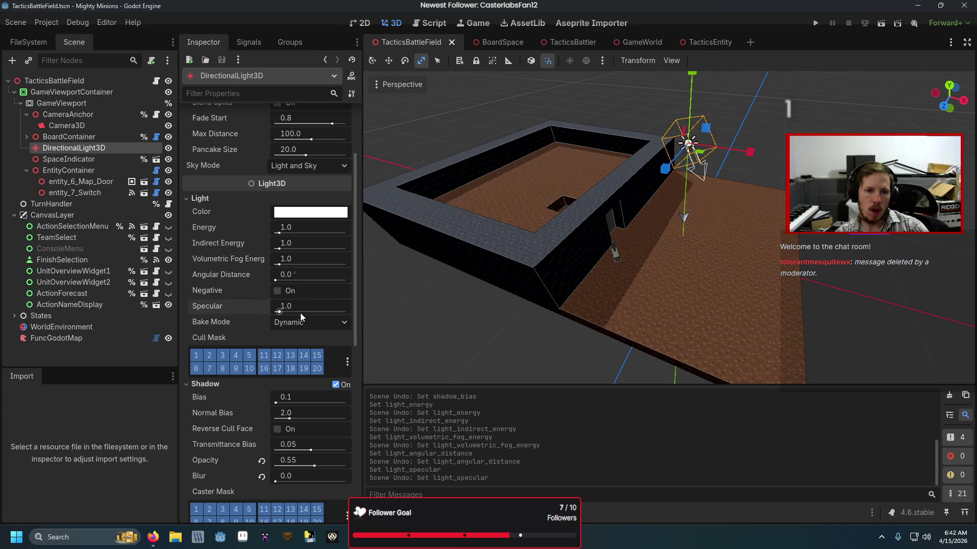
# Keep bake mode Dynamic and cycle sky mode through Light Only and Sky Only back to Light and Sky
pyautogui.click(300, 323)
pyautogui.click(301, 359)
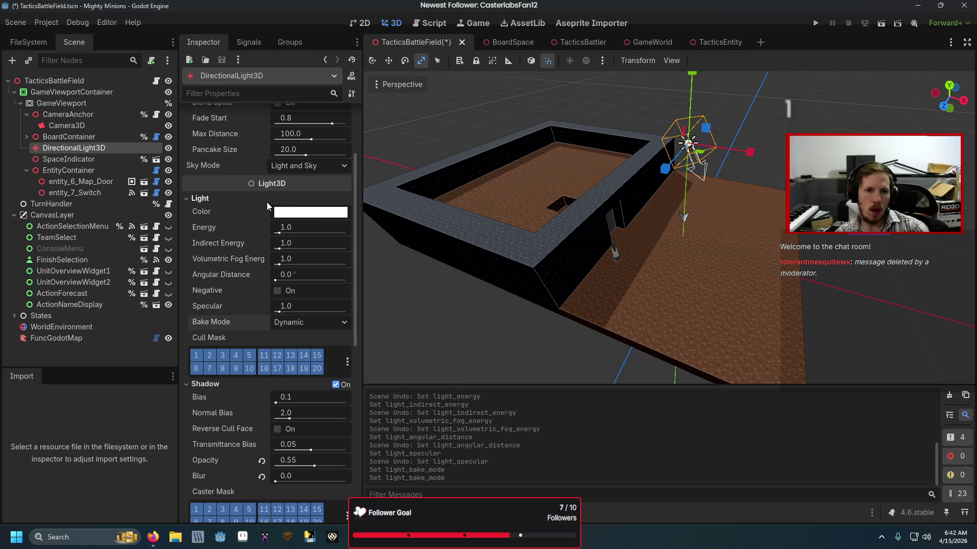
pyautogui.click(200, 198)
pyautogui.click(310, 170)
pyautogui.click(305, 195)
pyautogui.click(305, 166)
pyautogui.click(302, 207)
pyautogui.click(305, 170)
pyautogui.click(296, 184)
# Try a shadow Pancake Size change and undo it
pyautogui.scroll(4, 275, 305)
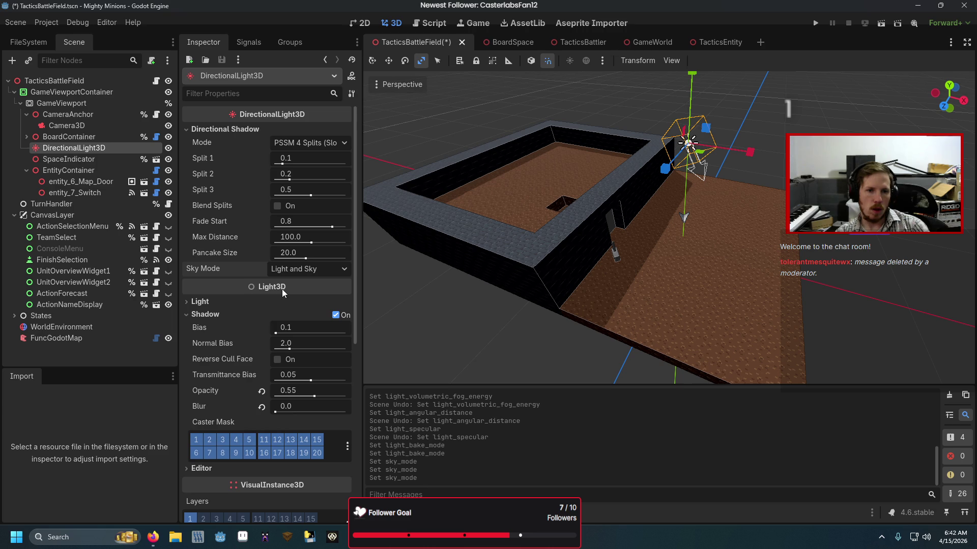
pyautogui.moveTo(306, 259); pyautogui.dragTo(316, 243)
pyautogui.hotkey('ctrl', 'z')
pyautogui.hotkey('ctrl', 'z')
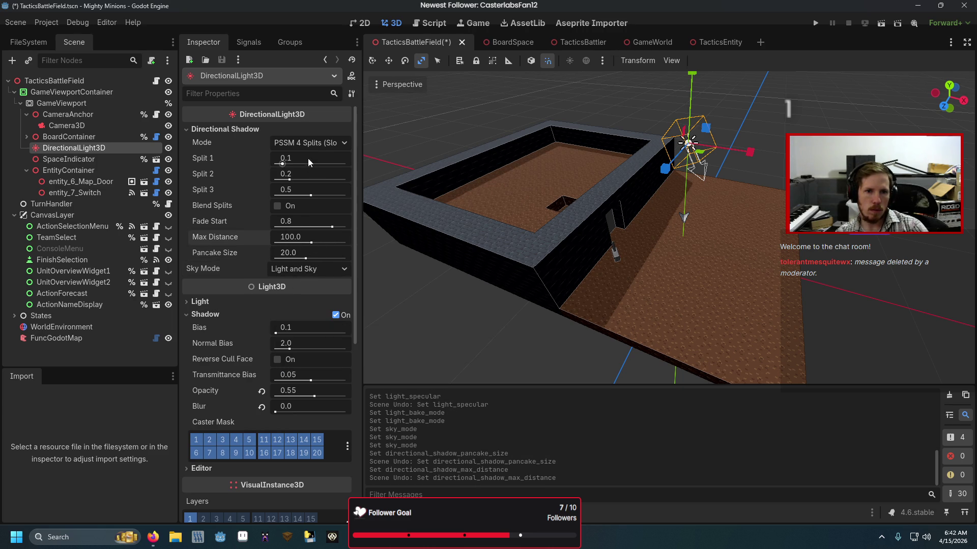
pyautogui.scroll(-10, 243, 200)
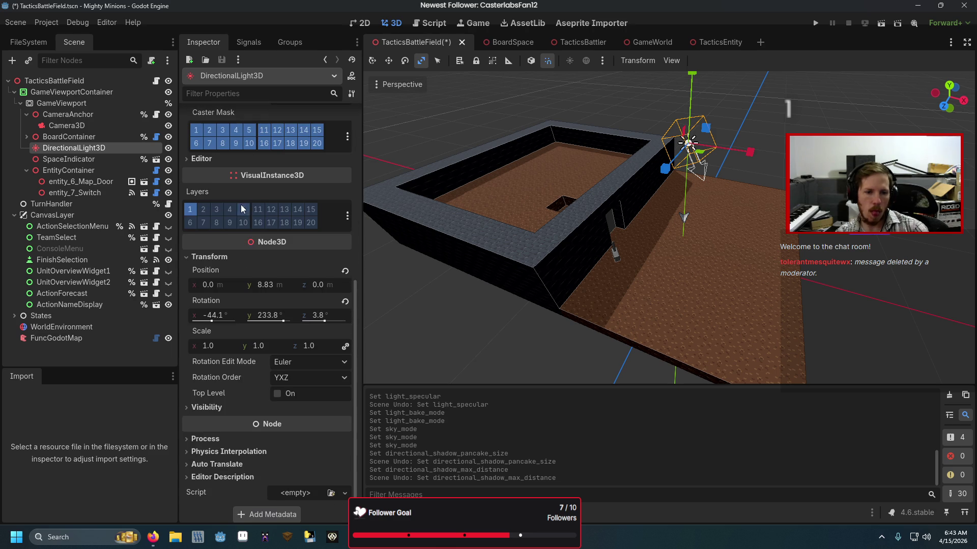
# Turn the directional light's Y rotation to 139.3° and its Z rotation to 0°, saving the scene
pyautogui.moveTo(393, 305); pyautogui.dragTo(431, 330)
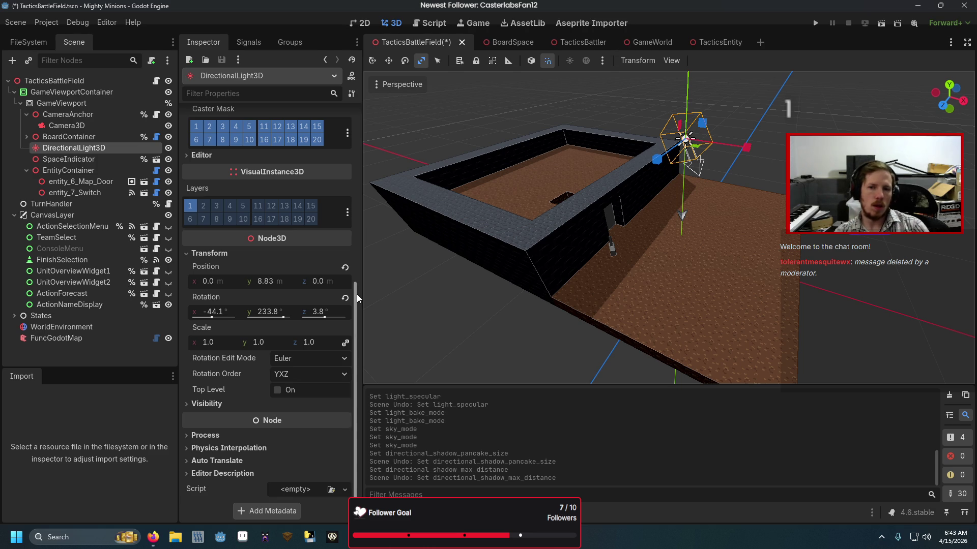
pyautogui.moveTo(275, 321); pyautogui.dragTo(212, 319)
pyautogui.hotkey('ctrl', 's')
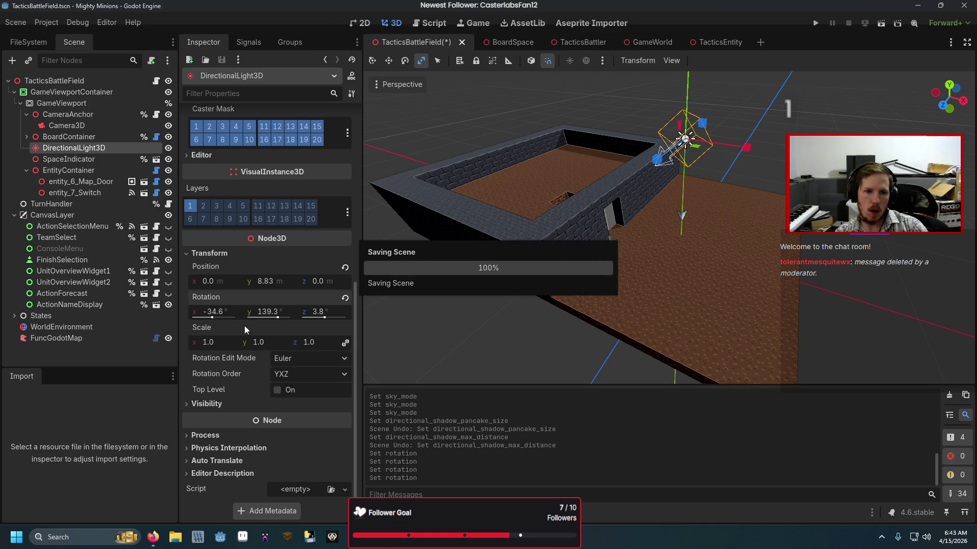
pyautogui.moveTo(318, 312)
pyautogui.mouseDown()
pyautogui.moveTo(356, 313)
pyautogui.moveTo(319, 311)
pyautogui.mouseUp()
pyautogui.click(319, 311)
pyautogui.write('0')
pyautogui.press('Return')
pyautogui.hotkey('ctrl', 's')
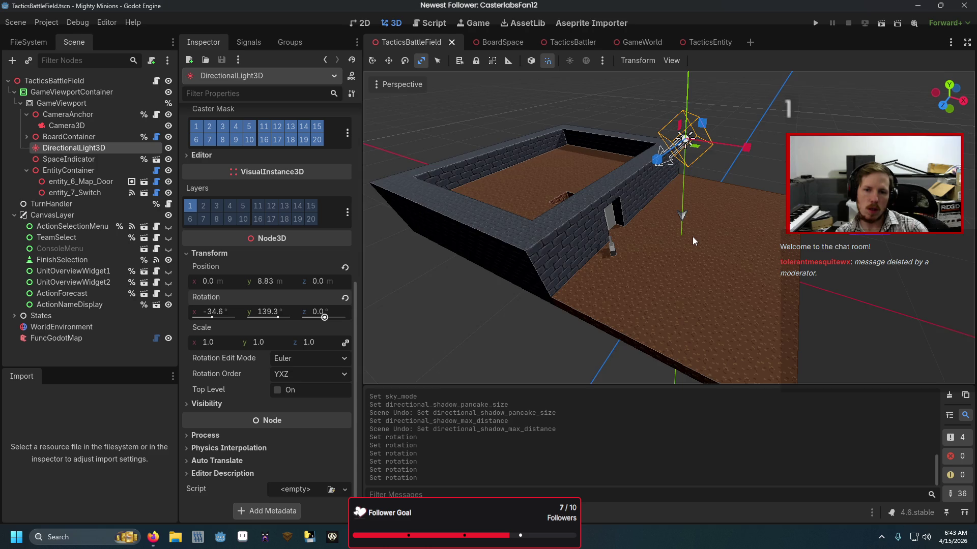
# Zoom and orbit the 3D viewport to inspect the room's new lighting
pyautogui.scroll(3, 783, 263)
pyautogui.moveTo(784, 262)
pyautogui.mouseDown()
pyautogui.moveTo(690, 238)
pyautogui.moveTo(614, 244)
pyautogui.mouseUp()
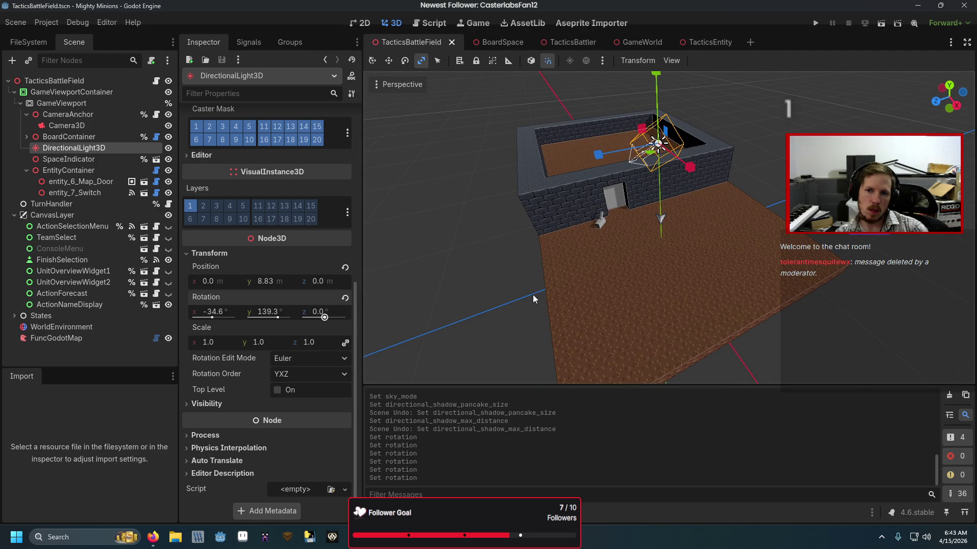
pyautogui.moveTo(554, 285); pyautogui.dragTo(706, 285)
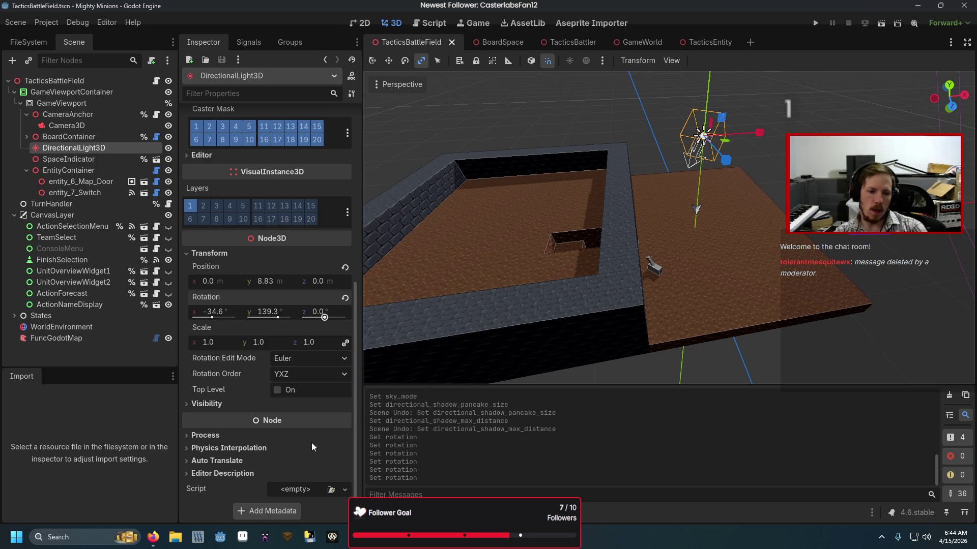
# Bring up the Firefox window holding the Game Sheet spreadsheet and open a New private window
pyautogui.moveTo(153, 537)
pyautogui.click(233, 478)
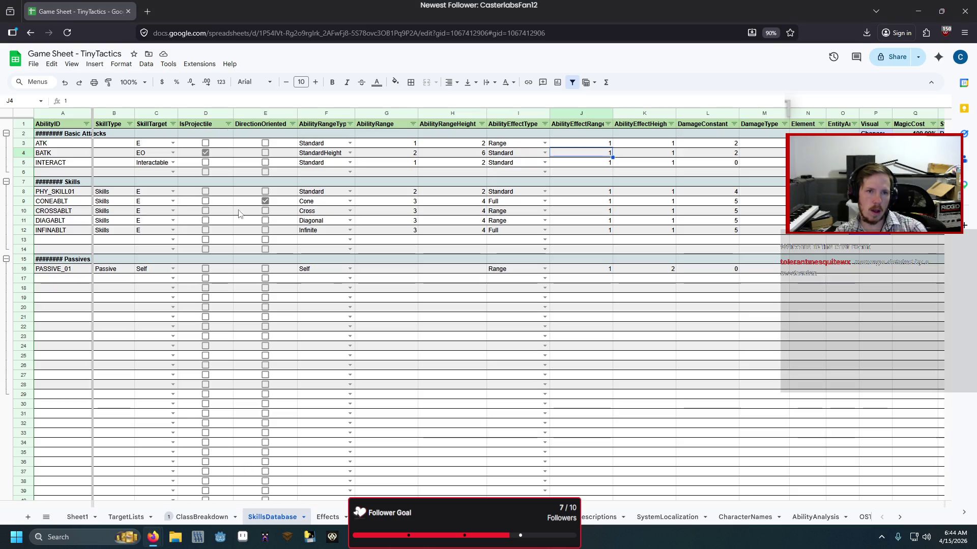
pyautogui.rightClick(150, 9)
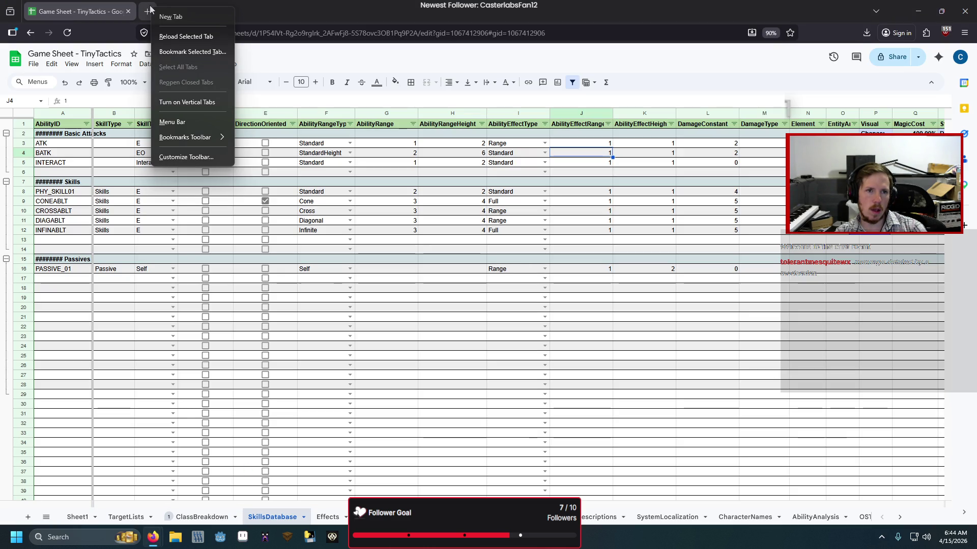
pyautogui.click(316, 4)
pyautogui.rightClick(323, 5)
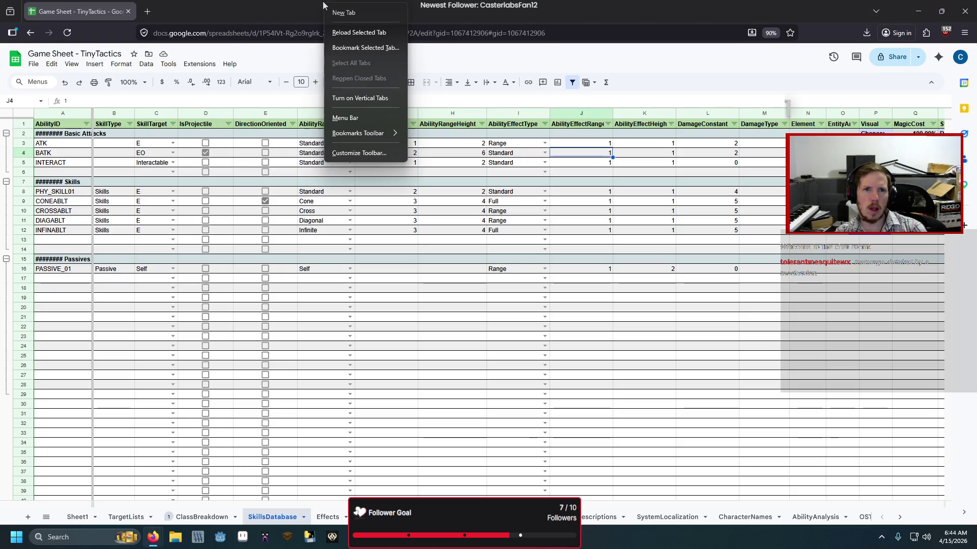
pyautogui.click(458, 6)
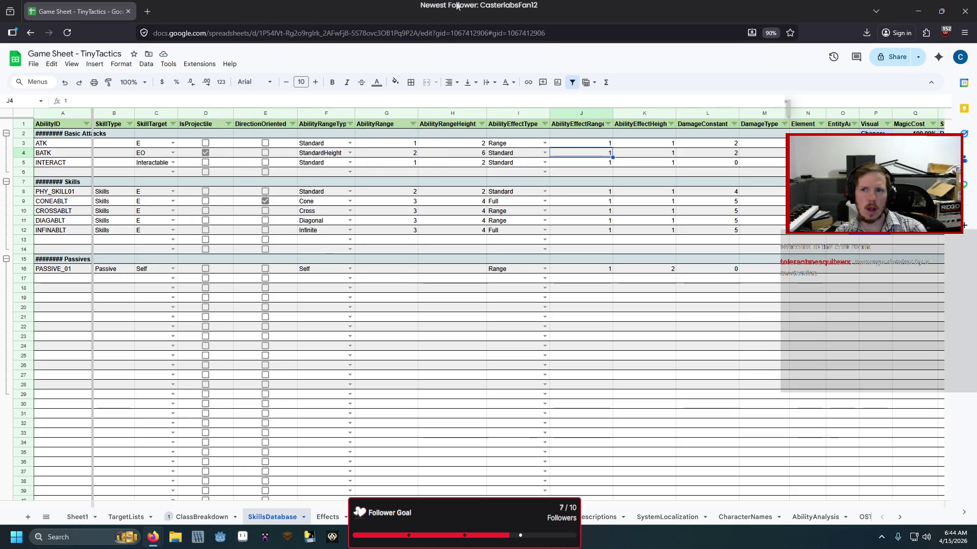
pyautogui.click(965, 33)
pyautogui.click(887, 120)
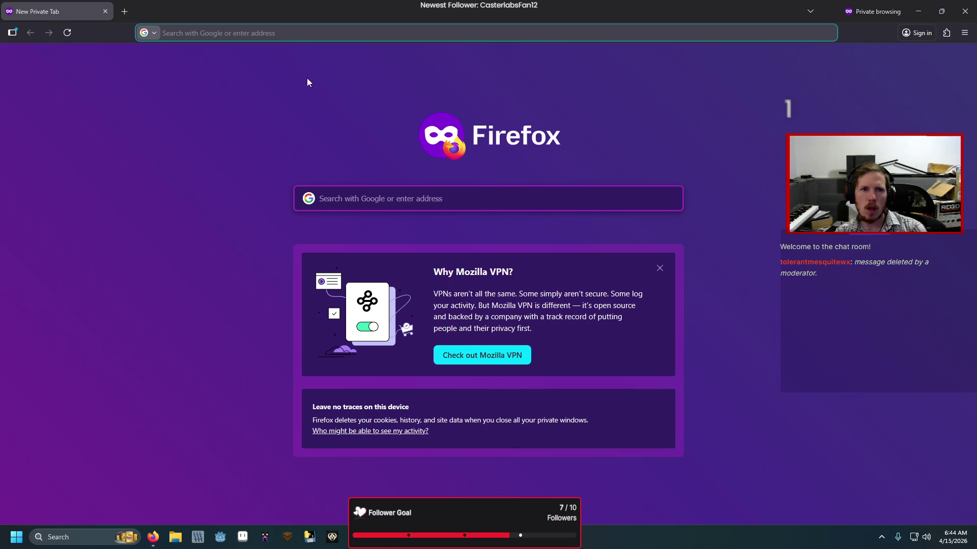
# Search Google for 'slay the spire map' and show the Images results
pyautogui.write('slay te')
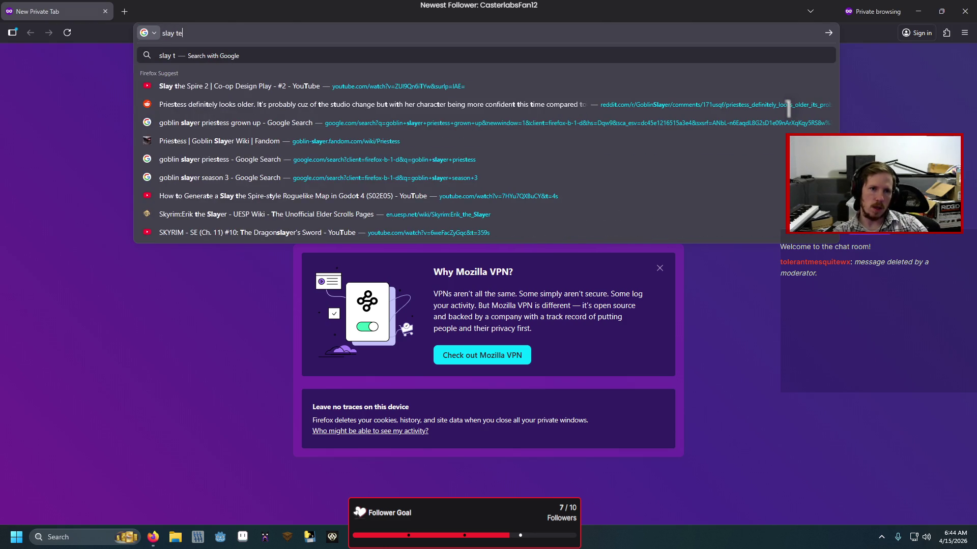
pyautogui.press('BackSpace')
pyautogui.press('BackSpace')
pyautogui.write('he spire')
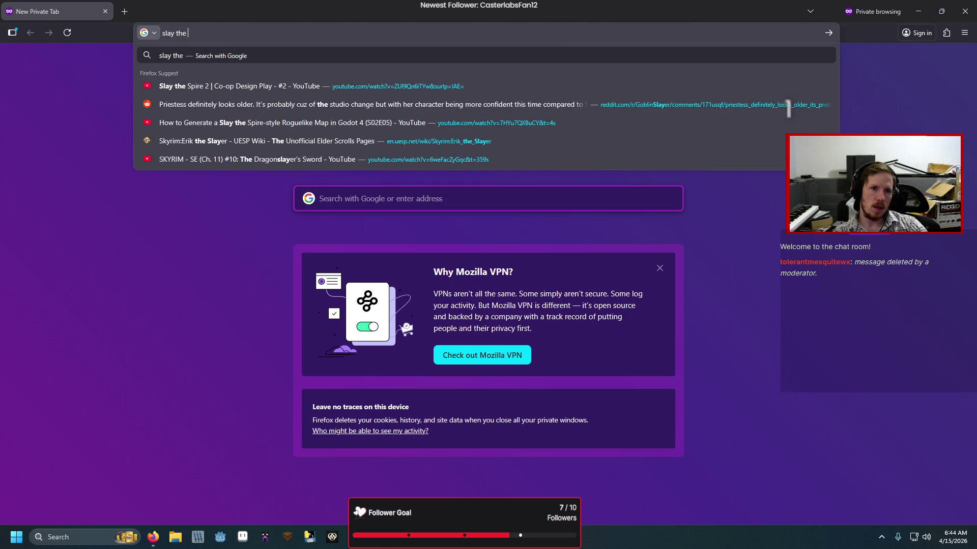
pyautogui.write(' map')
pyautogui.press('Return')
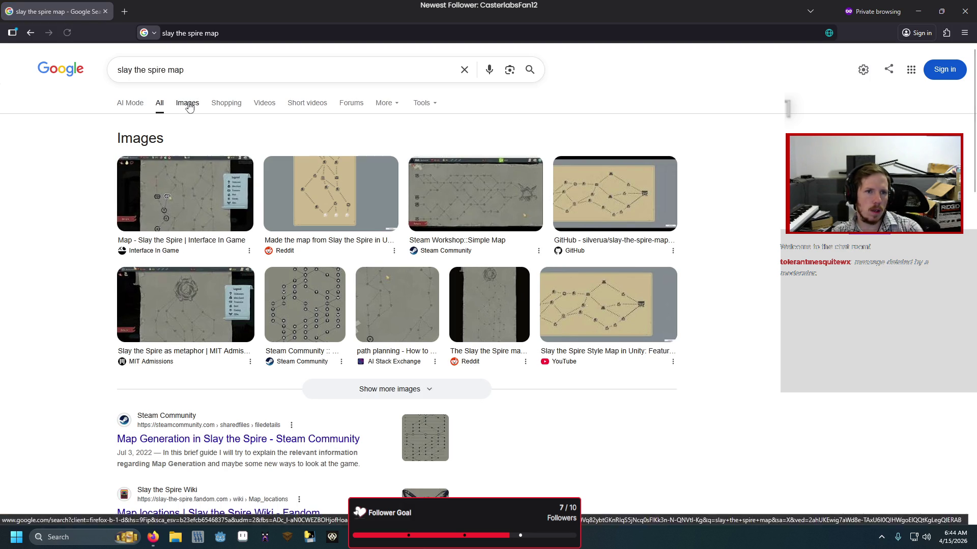
pyautogui.click(188, 104)
# Preview several map images, including the Steam Workshop Simple Map and Reddit results
pyautogui.click(127, 204)
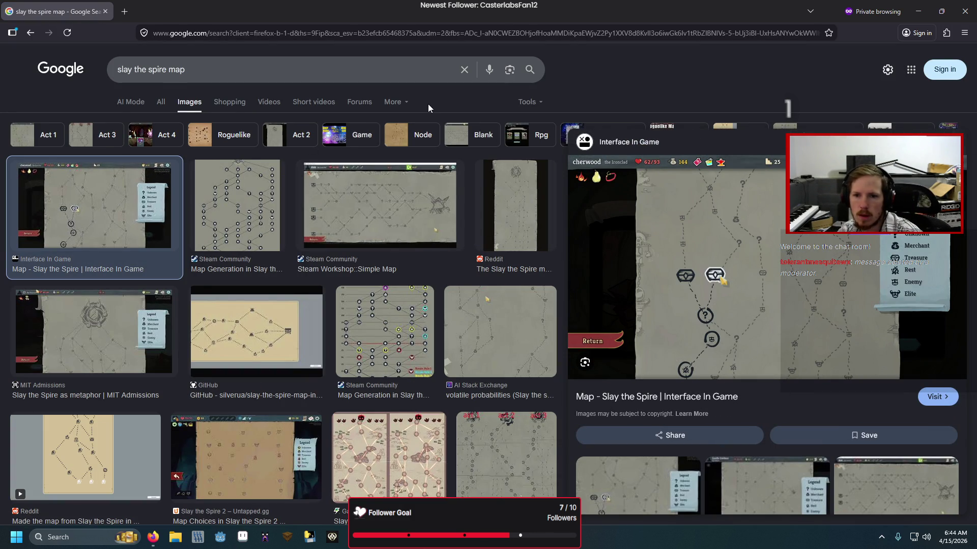
pyautogui.press('Right')
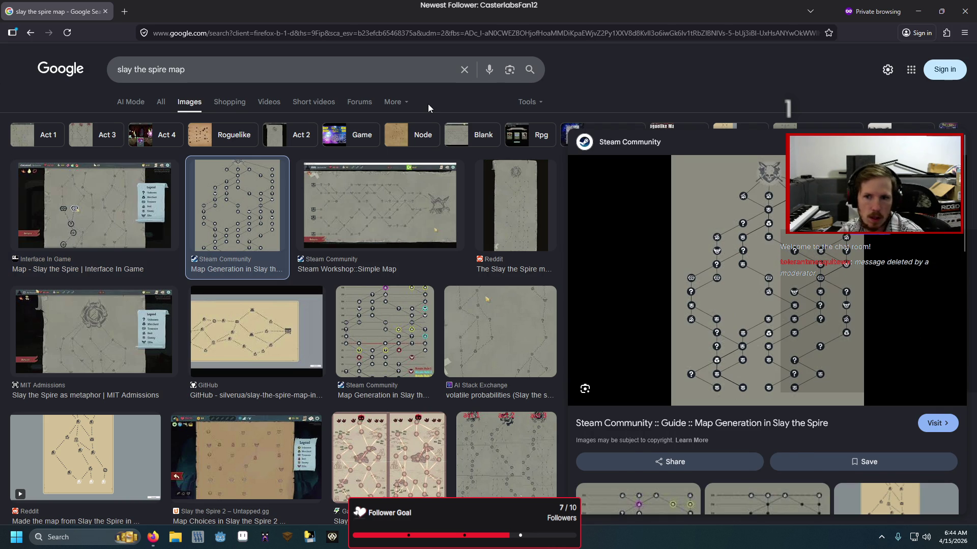
pyautogui.press('Right')
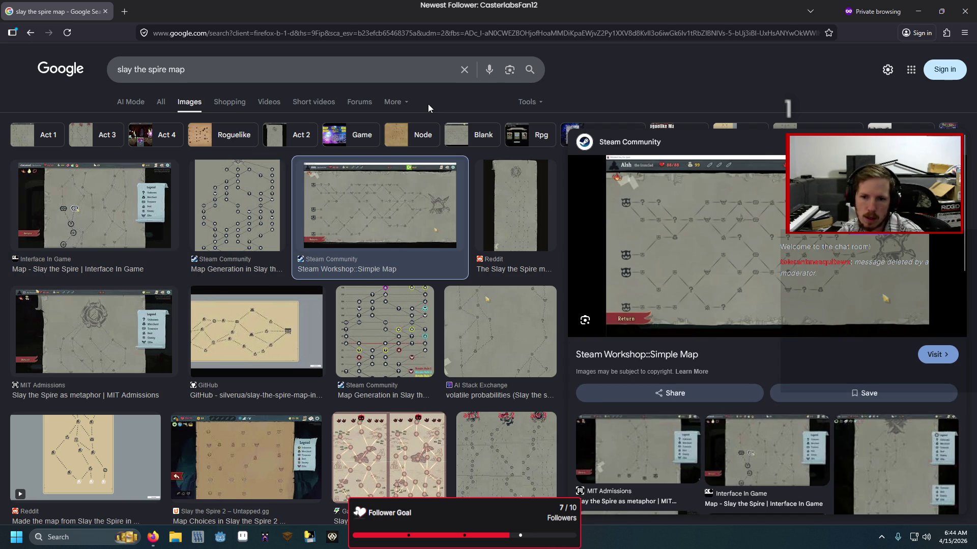
pyautogui.press('Right')
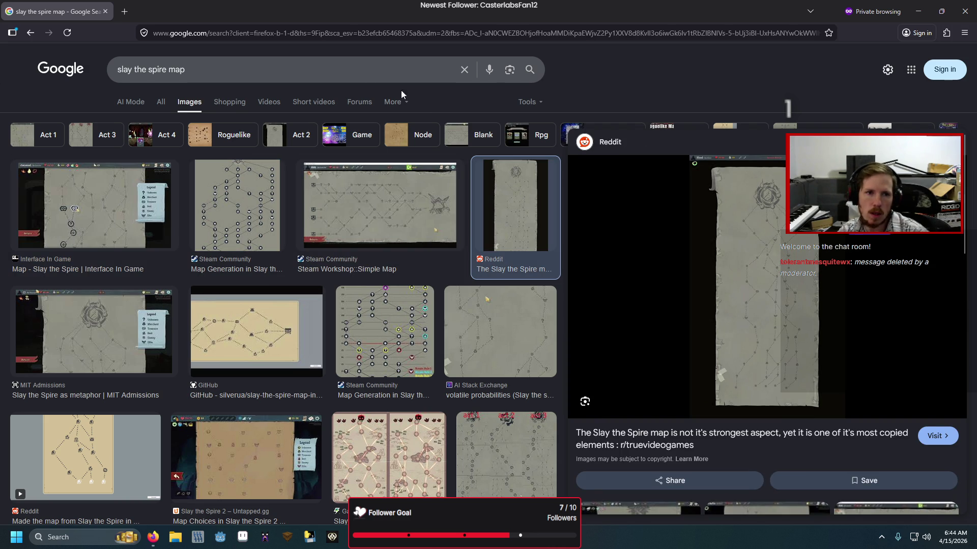
pyautogui.click(168, 69)
# Refine the image search to 'slay the spire 2 map' and preview the first results
pyautogui.write('2')
pyautogui.press('Return')
pyautogui.click(82, 239)
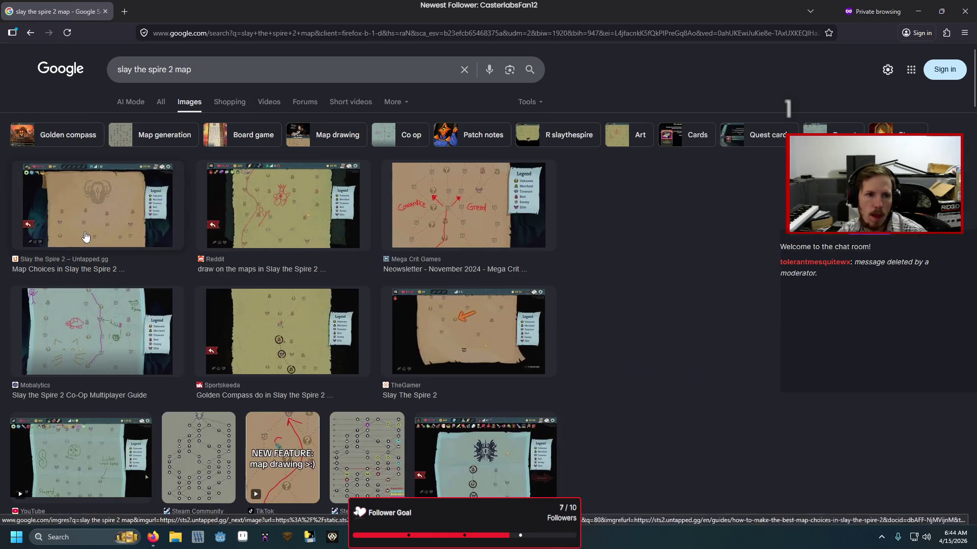
pyautogui.press('Right')
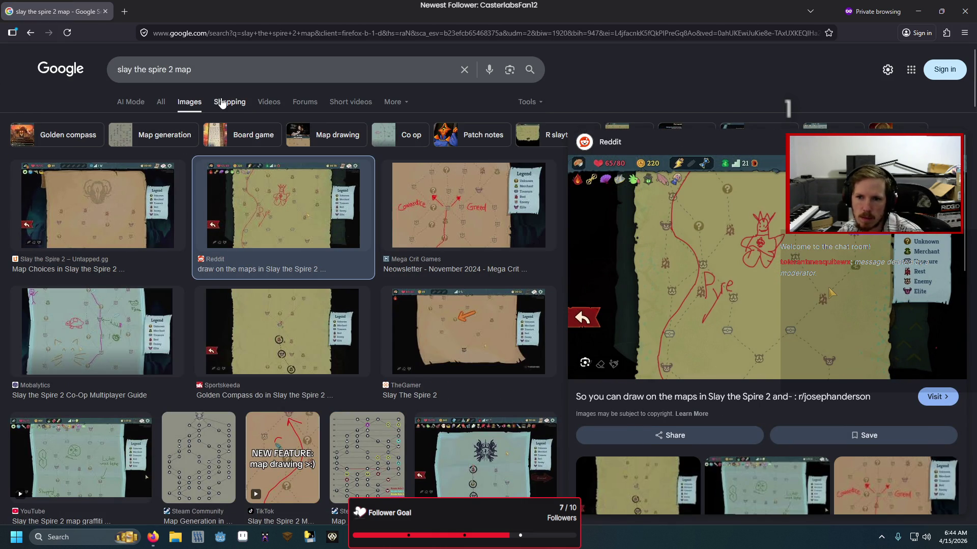
pyautogui.press('Right')
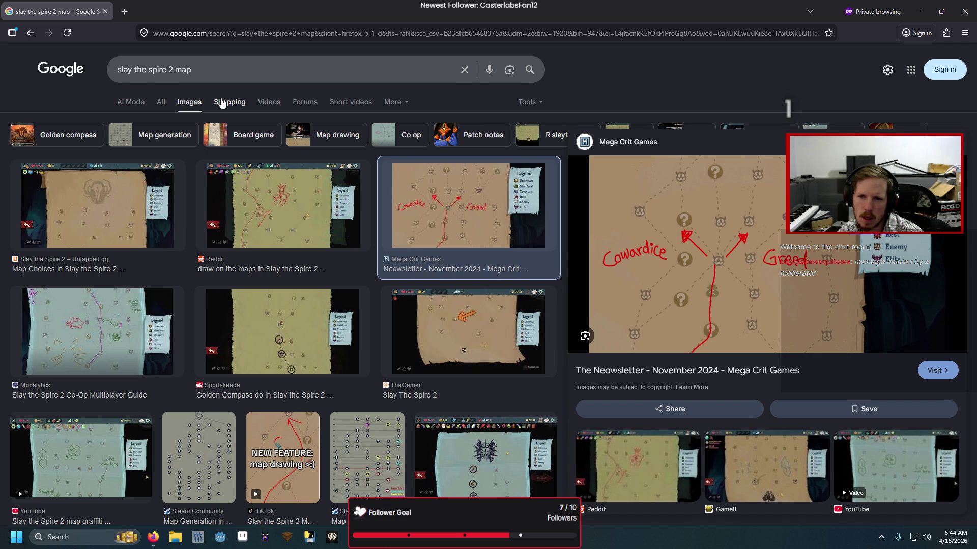
# Preview further map images, then start a 'we who are about to die' search in a new private tab
pyautogui.press('Right')
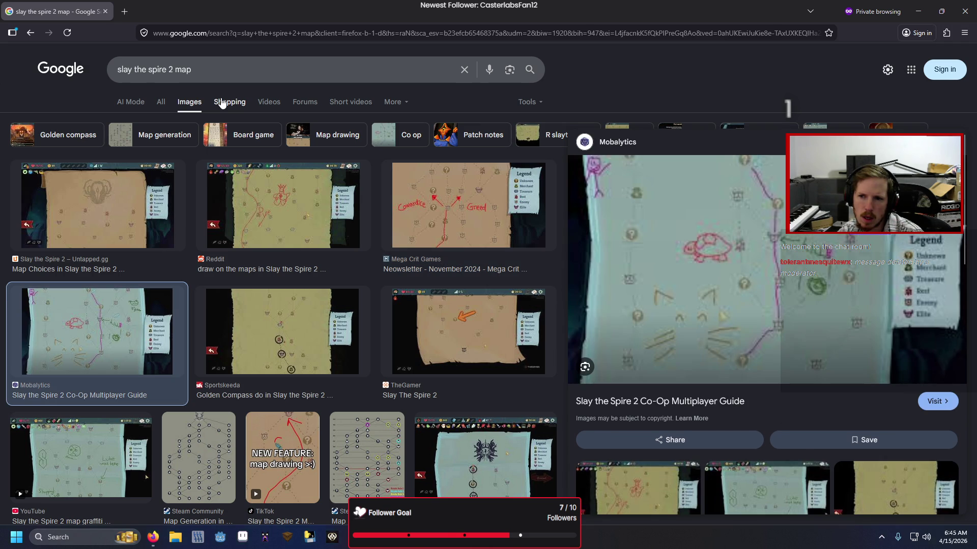
pyautogui.press('Right')
pyautogui.press('Right')
pyautogui.press('Right')
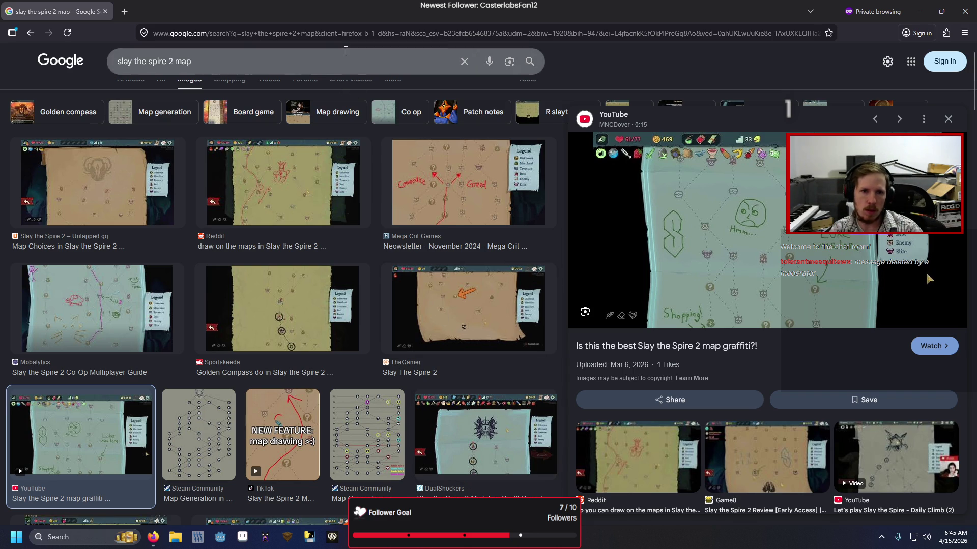
pyautogui.click(119, 15)
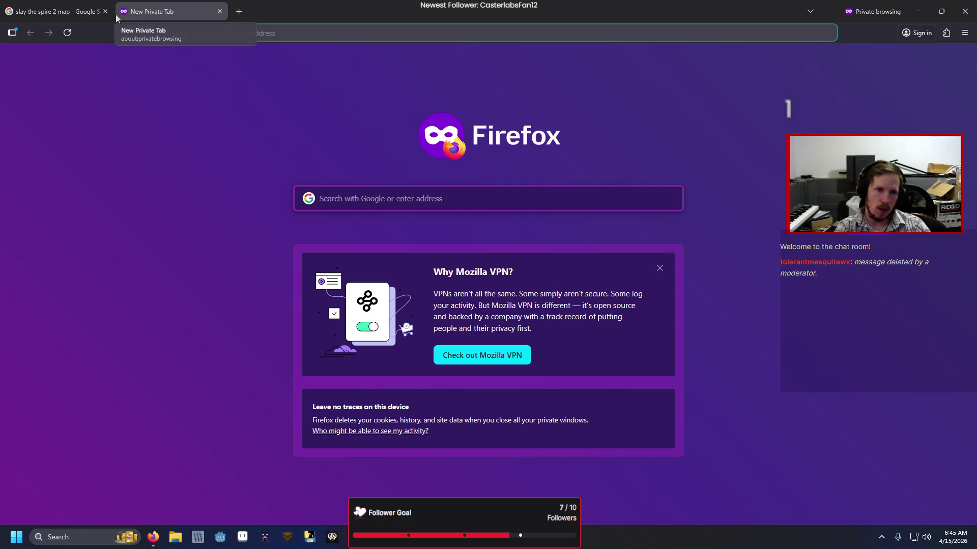
pyautogui.write('we who are about to di')
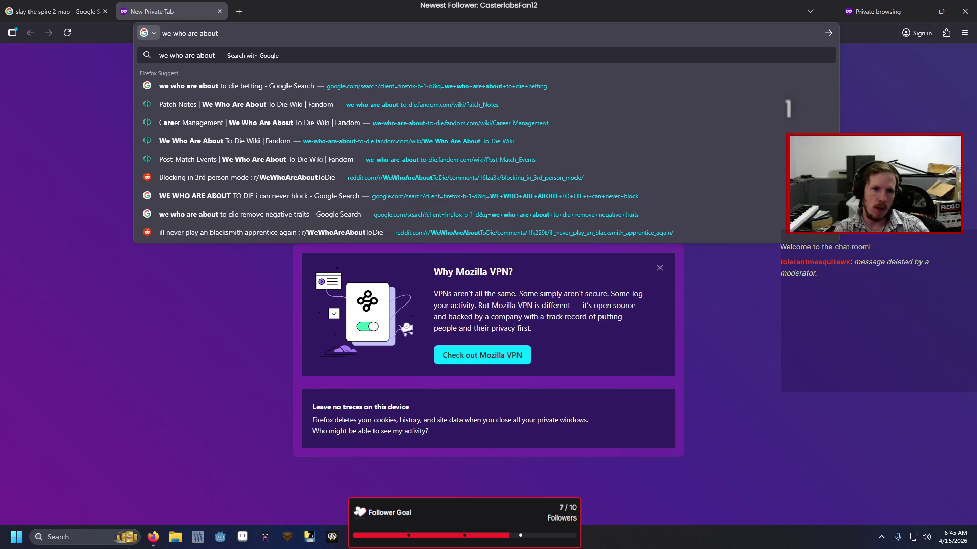
pyautogui.write('e')
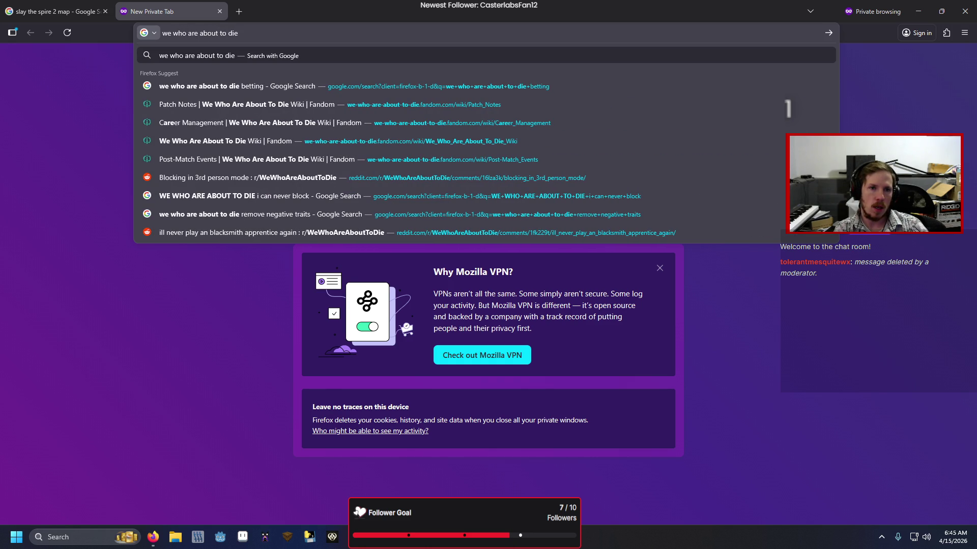
# Show image results for 'we who are about to die', preview the Games-Stats.com screenshot, and return to Godot
pyautogui.press('Return')
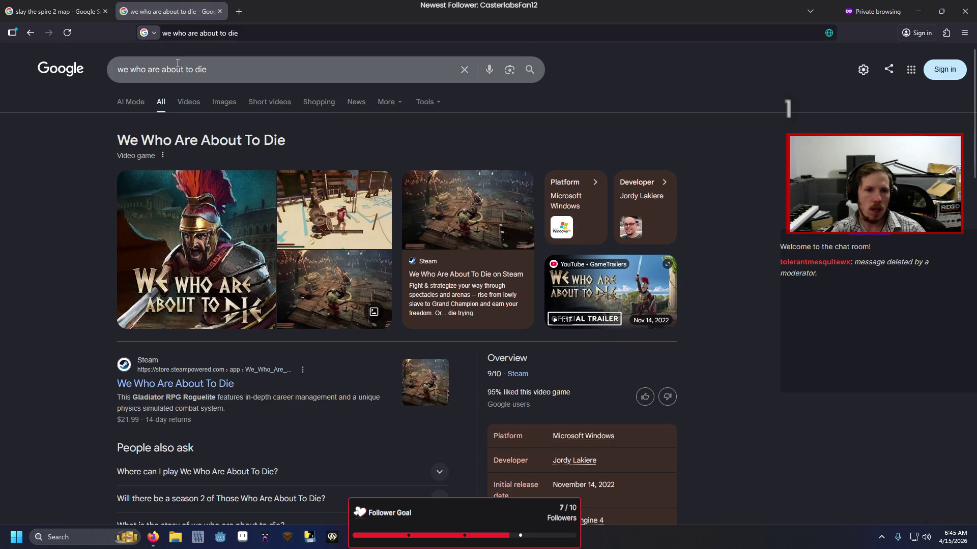
pyautogui.click(227, 102)
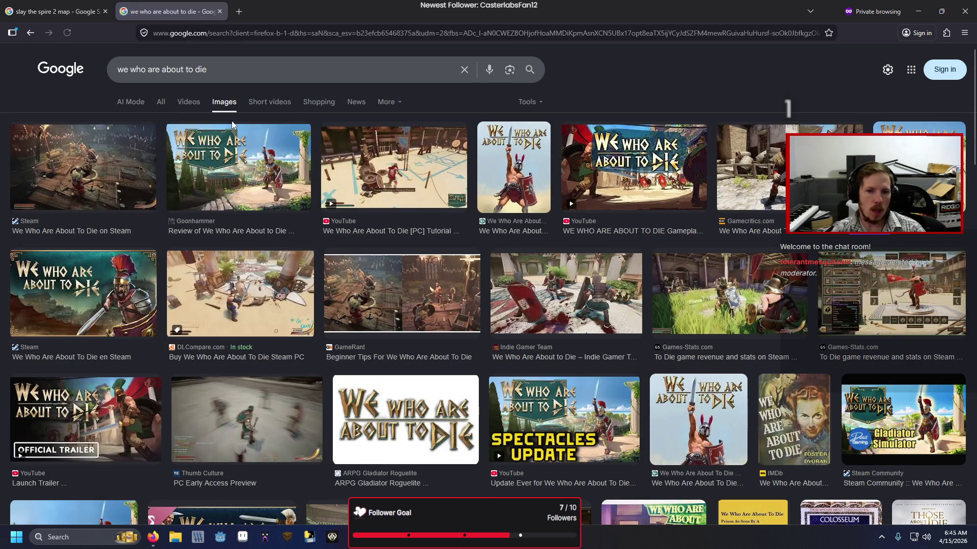
pyautogui.click(871, 289)
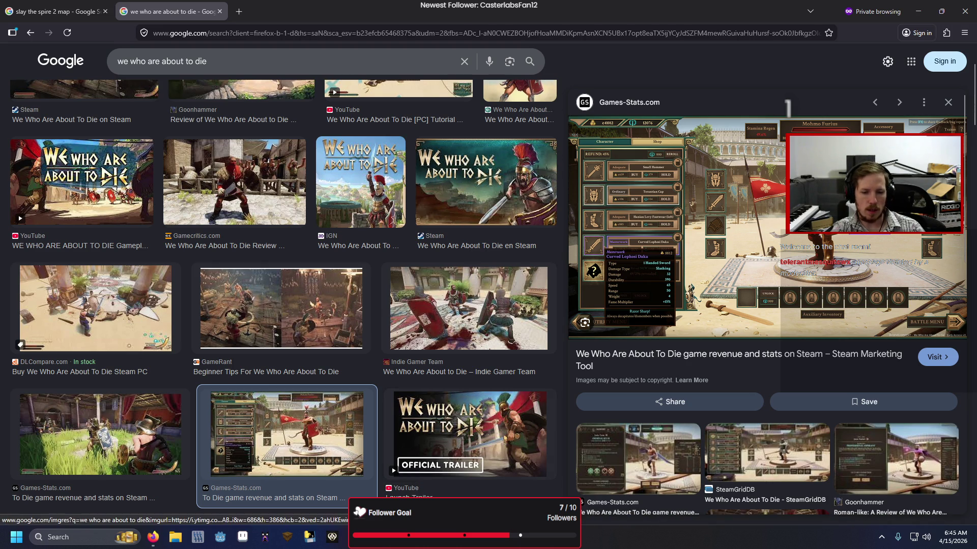
pyautogui.moveTo(332, 537)
pyautogui.click(344, 496)
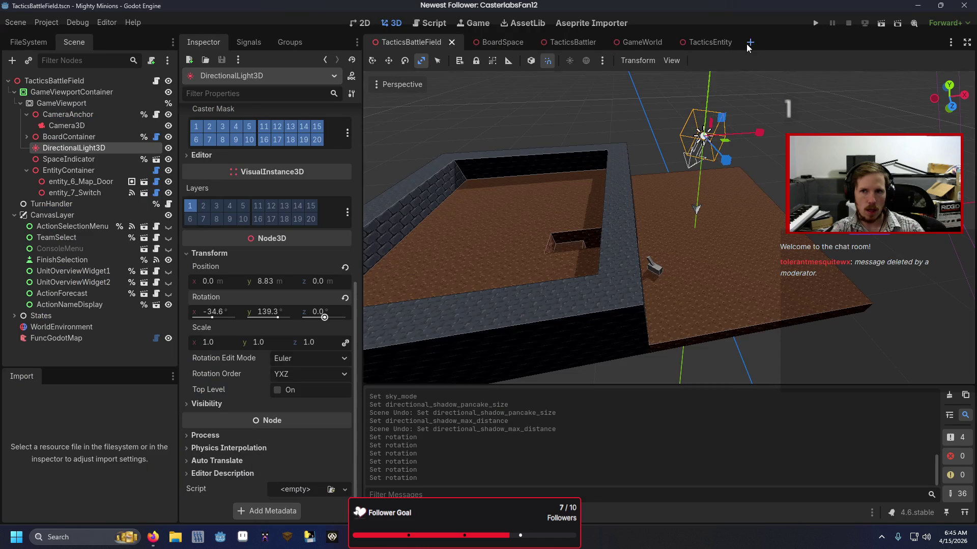
# Create a new scene with a User Interface (Control) root node
pyautogui.click(746, 44)
pyautogui.click(102, 133)
pyautogui.doubleClick(80, 81)
pyautogui.doubleClick(79, 81)
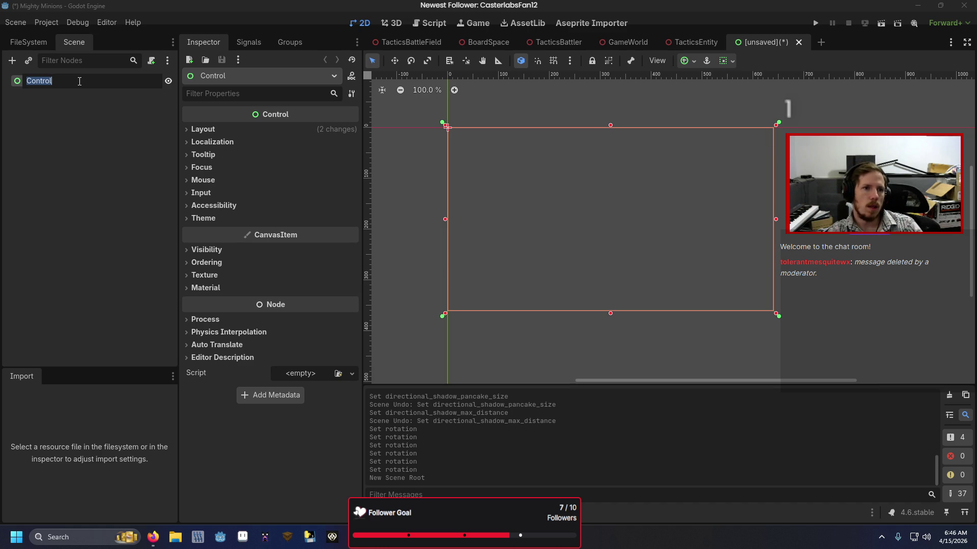
pyautogui.write('Mode')
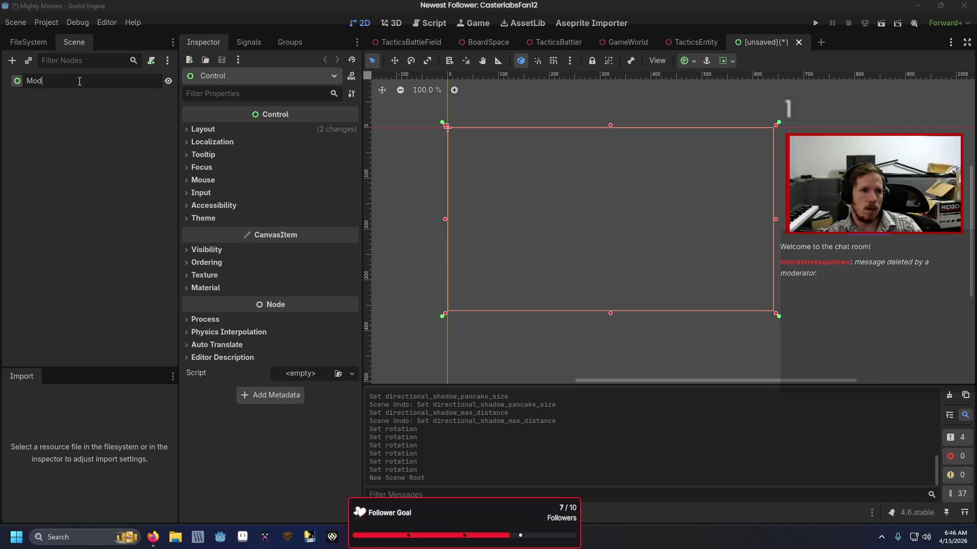
pyautogui.press('BackSpace')
pyautogui.press('BackSpace')
pyautogui.press('BackSpace')
pyautogui.press('Return')
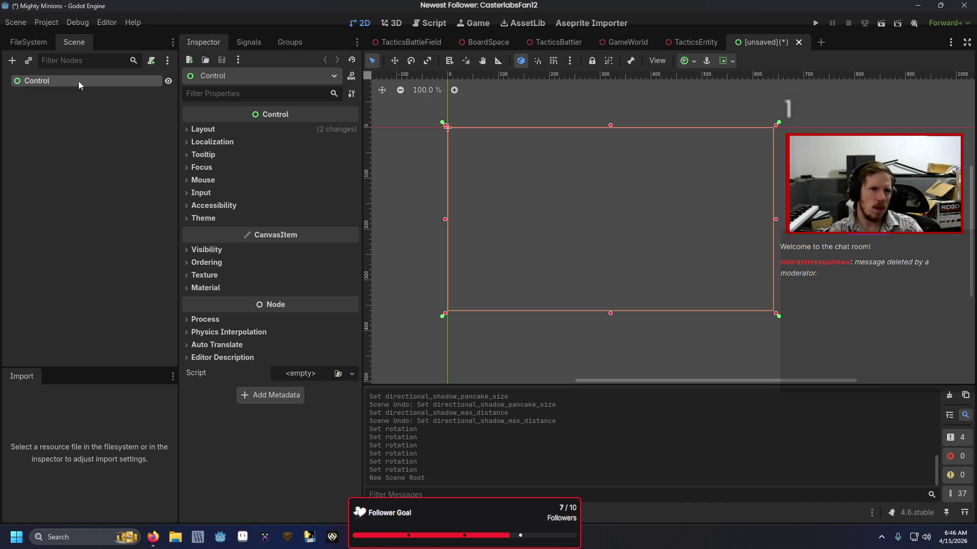
# Change the root node's type from Control to Node2D
pyautogui.rightClick(79, 81)
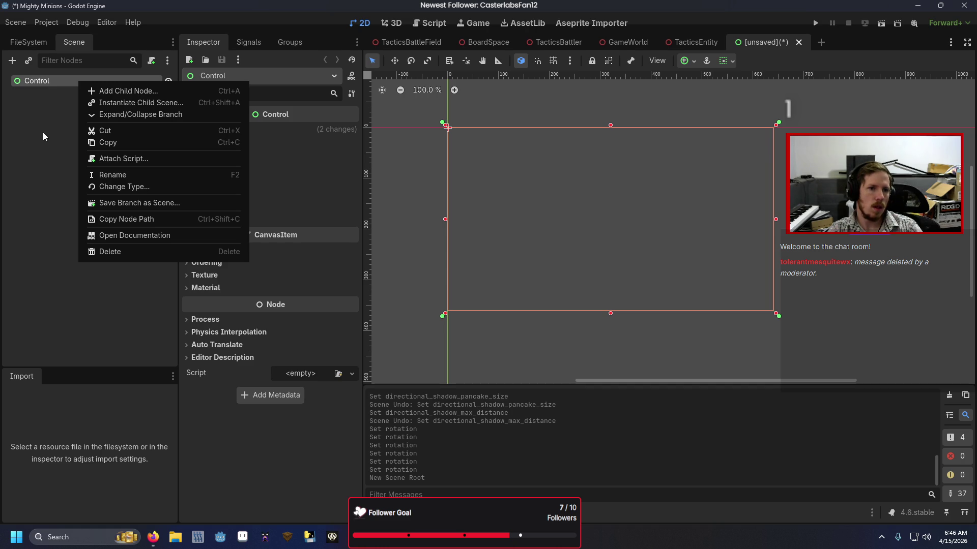
pyautogui.click(48, 152)
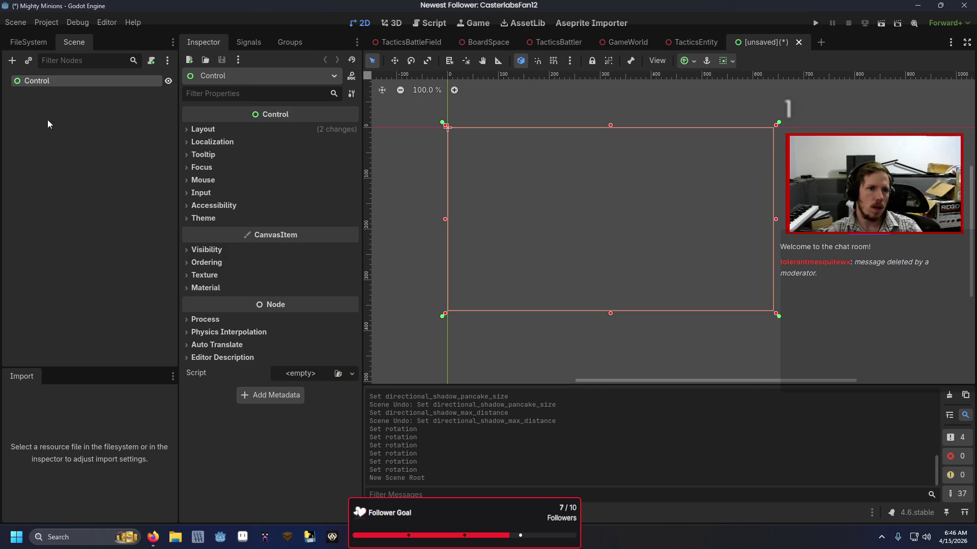
pyautogui.rightClick(54, 77)
pyautogui.press('Escape')
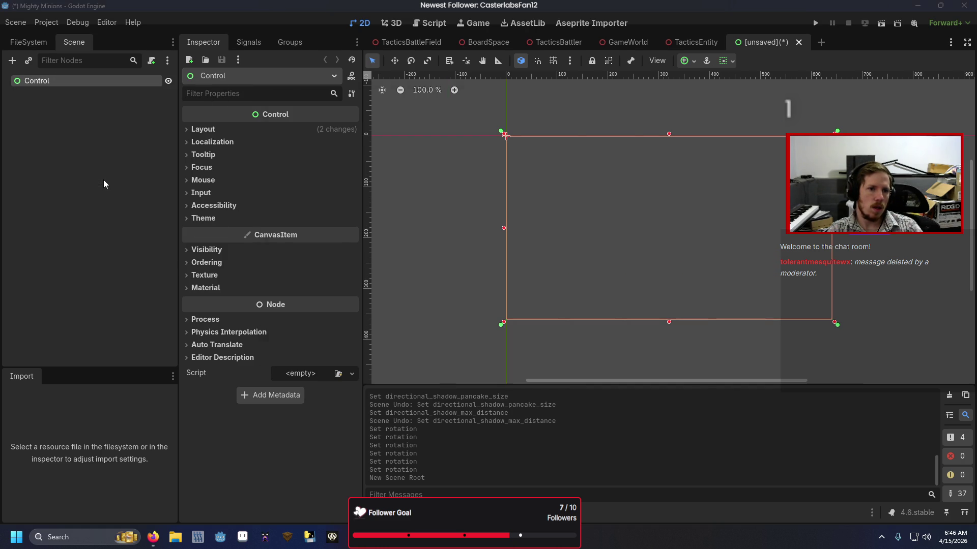
pyautogui.write('Node3D')
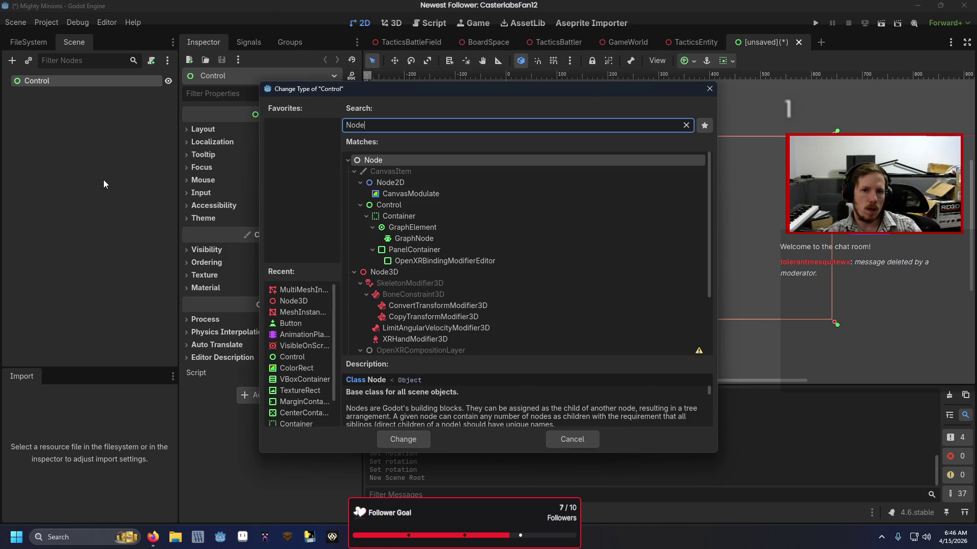
pyautogui.press('BackSpace')
pyautogui.press('BackSpace')
pyautogui.write('2D')
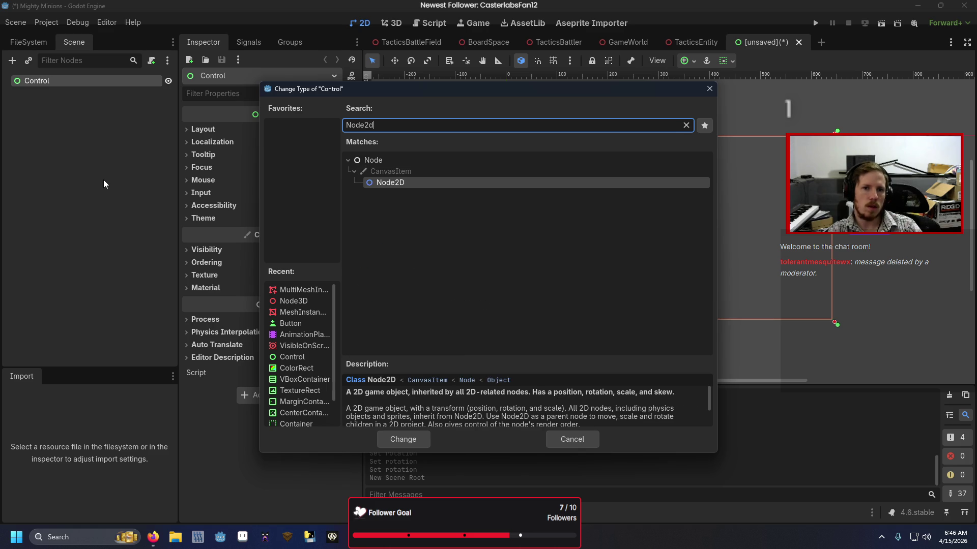
pyautogui.press('Return')
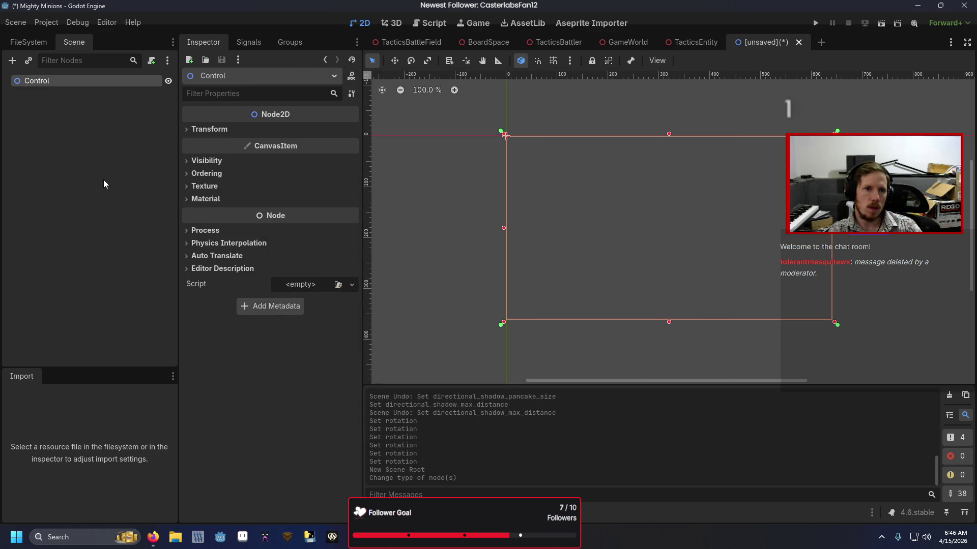
# Rename the root node to Node2D
pyautogui.doubleClick(103, 81)
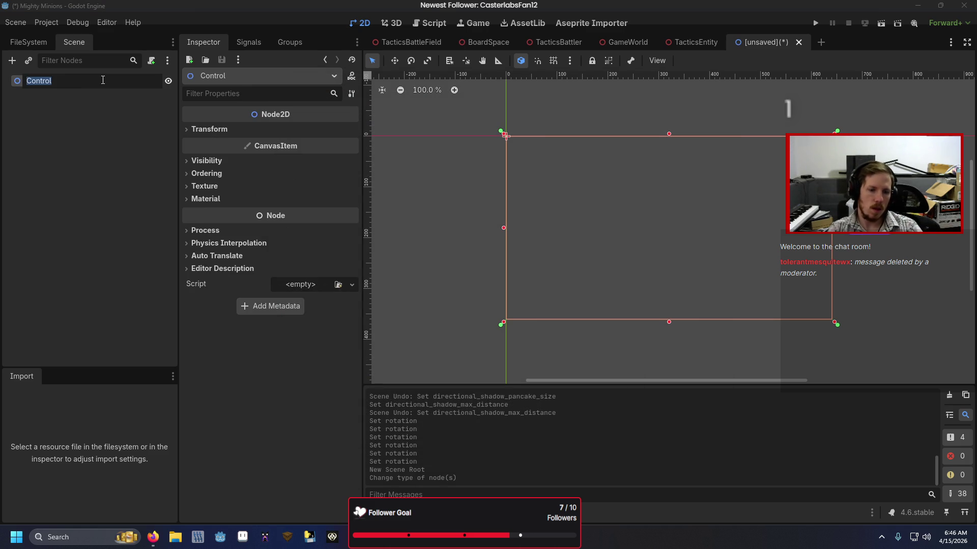
pyautogui.write('Node2')
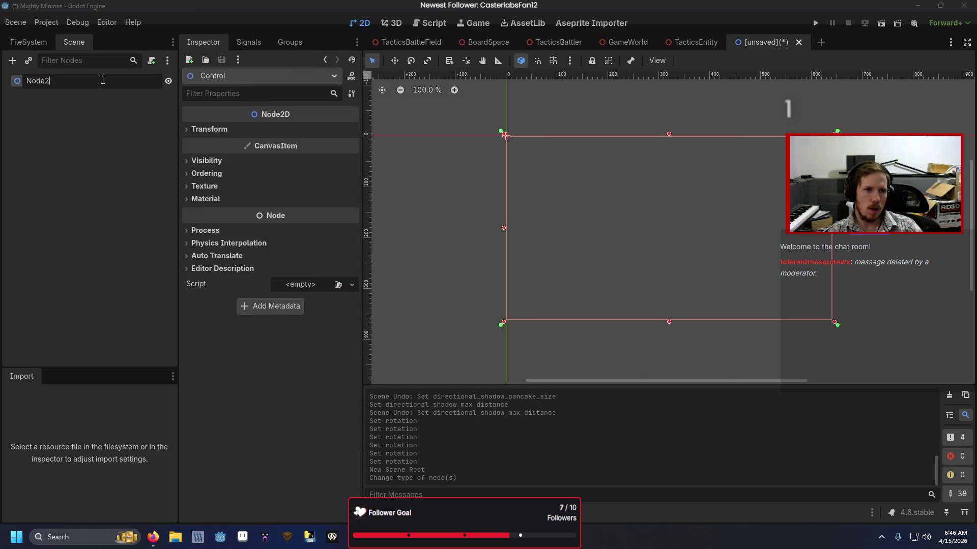
pyautogui.write('D')
pyautogui.press('Return')
pyautogui.rightClick(101, 79)
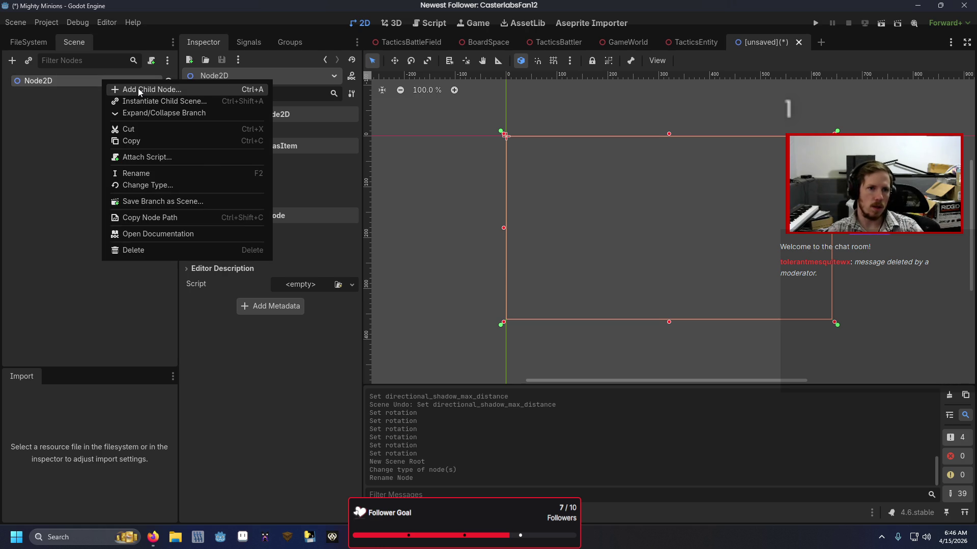
# Add a Control child node under the Node2D root
pyautogui.click(138, 89)
pyautogui.write('Control')
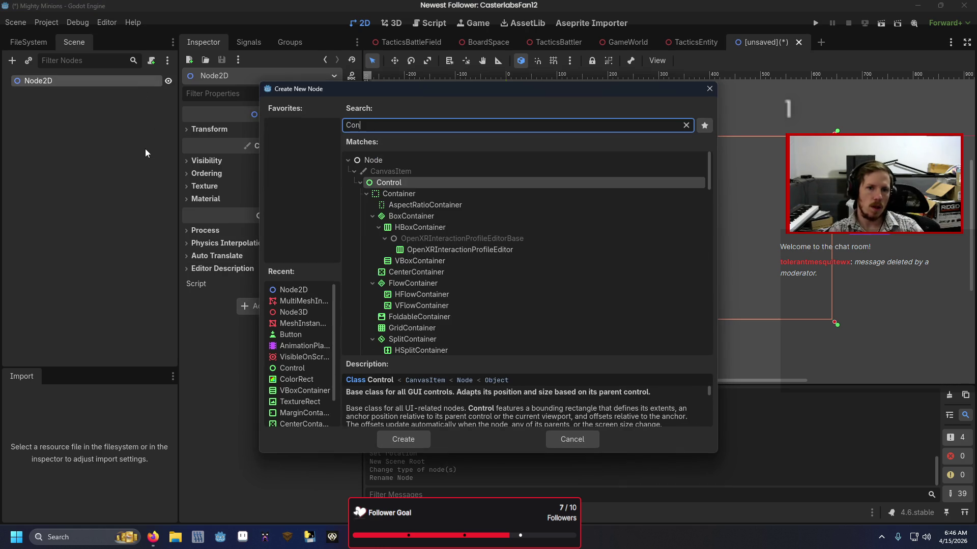
pyautogui.press('Return')
# Rename the root node to CampaignScreen and start saving the scene with Ctrl+S
pyautogui.click(98, 83)
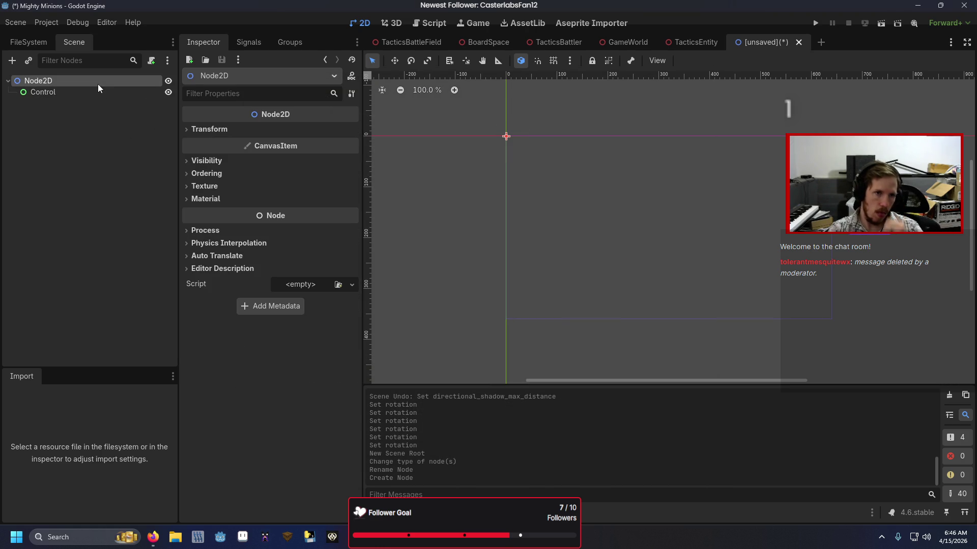
pyautogui.click(99, 84)
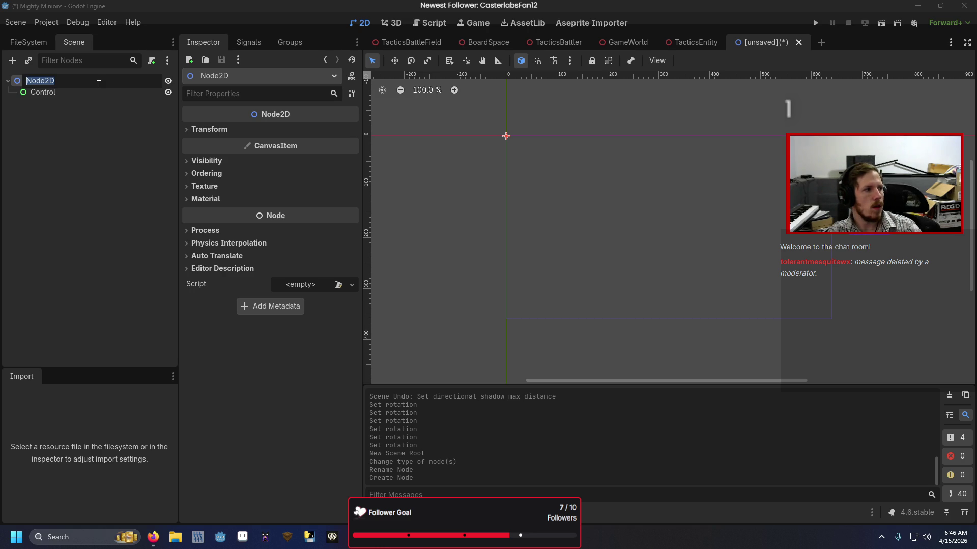
pyautogui.write('Campaign')
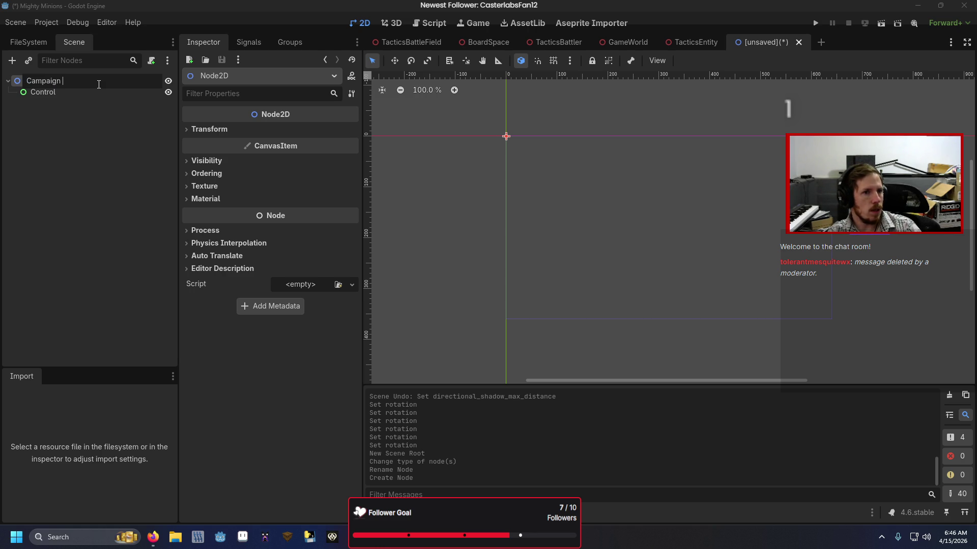
pyautogui.write('Screen')
pyautogui.press('Return')
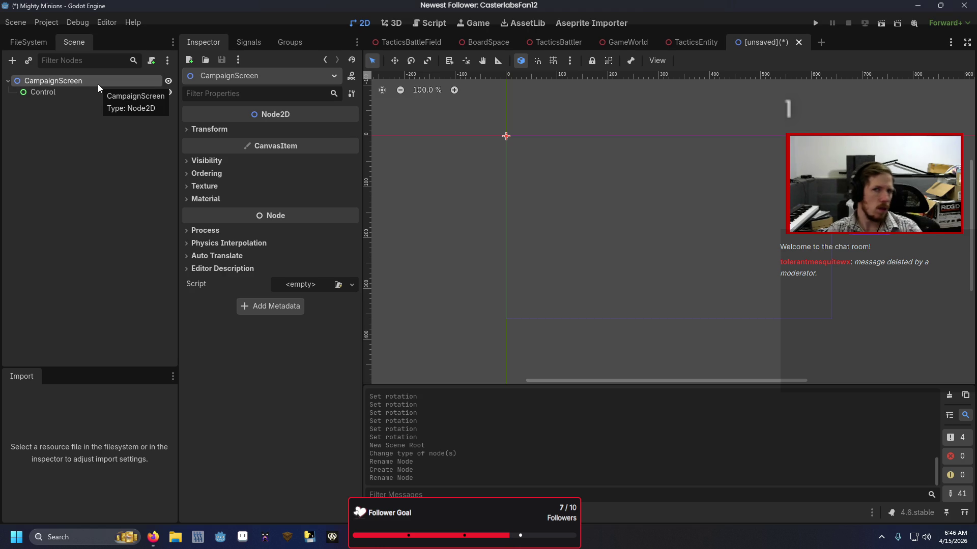
pyautogui.hotkey('ctrl', 's')
# Go to res://Data/Scenes/World and create a new CampaignManagement folder there
pyautogui.doubleClick(483, 180)
pyautogui.doubleClick(542, 165)
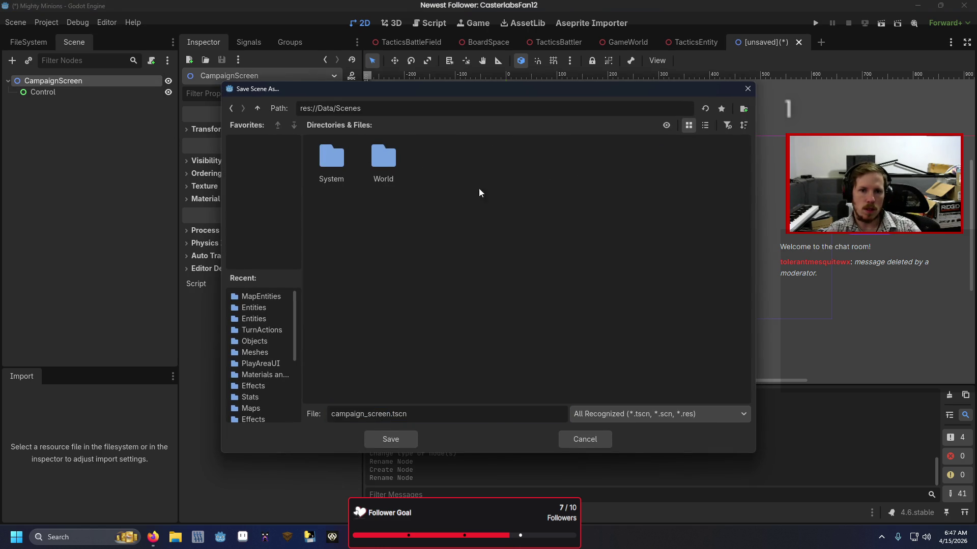
pyautogui.doubleClick(344, 179)
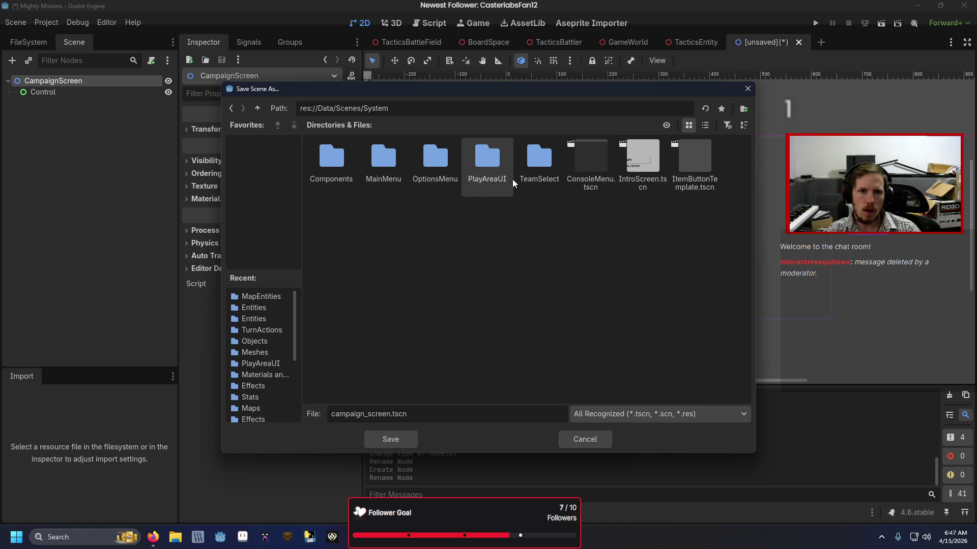
pyautogui.click(258, 109)
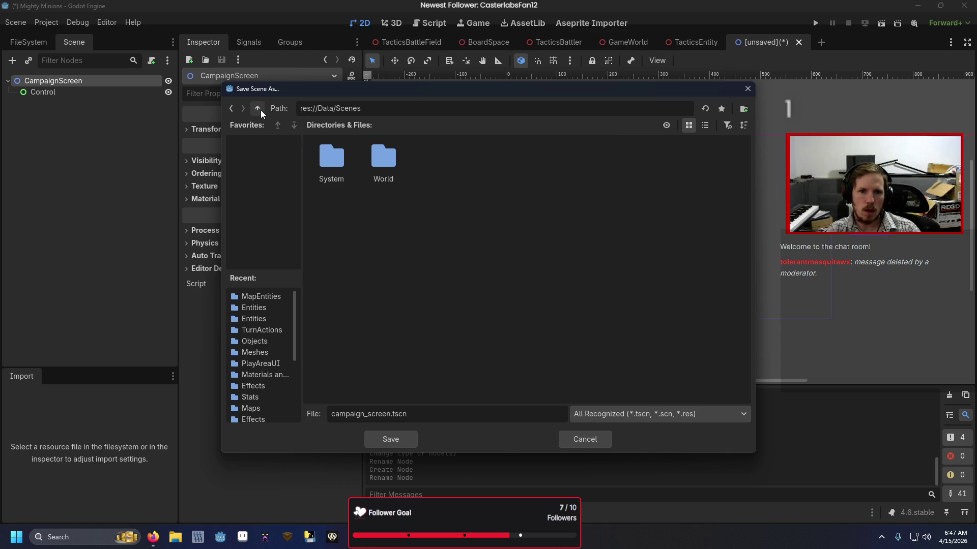
pyautogui.doubleClick(366, 153)
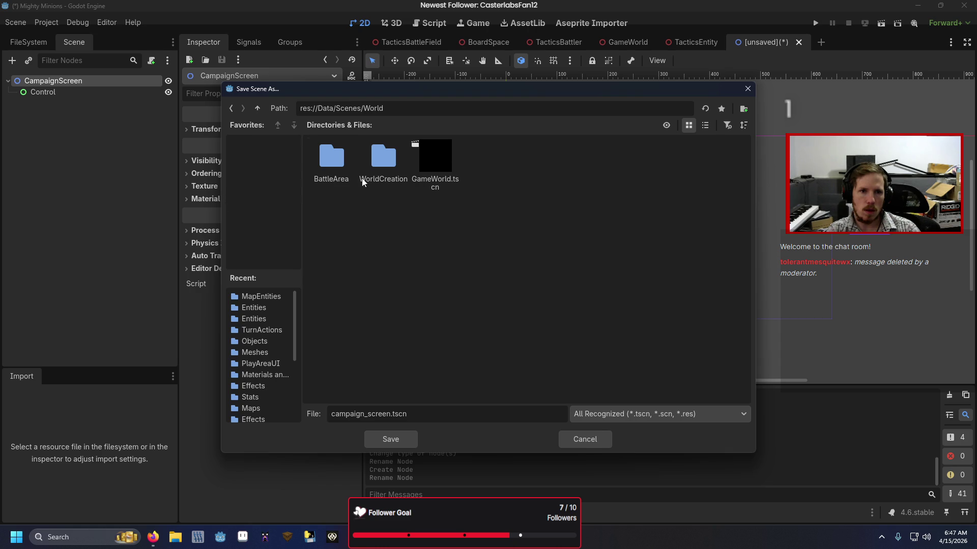
pyautogui.click(744, 108)
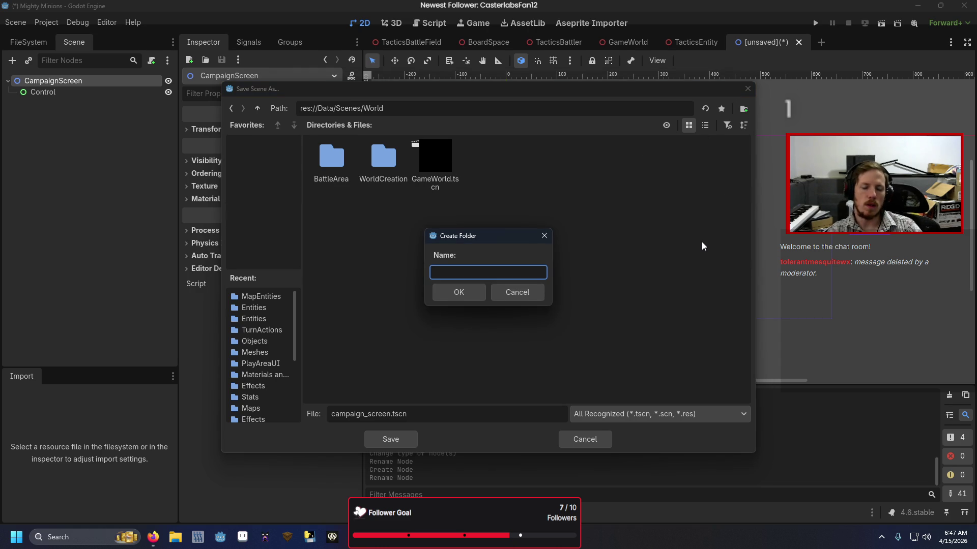
pyautogui.write('Campaig')
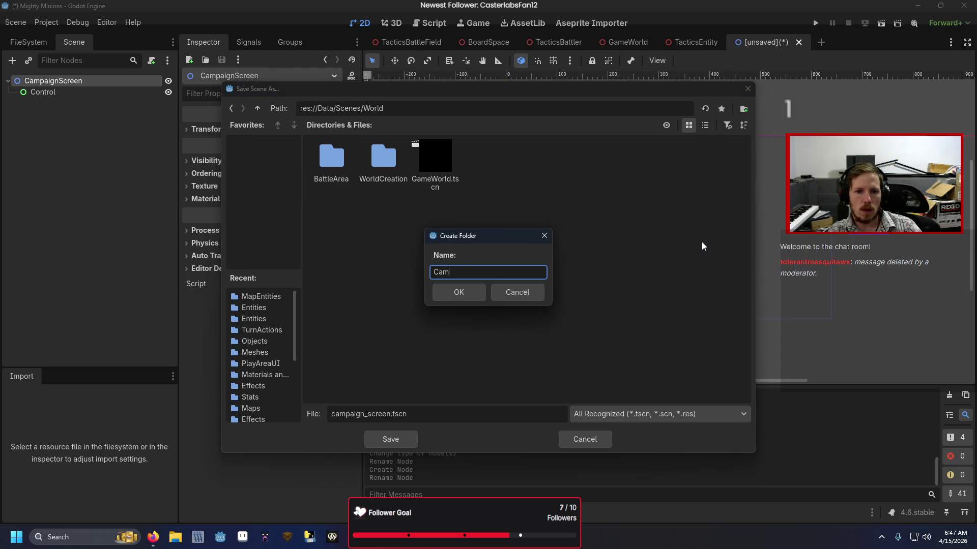
pyautogui.write('n')
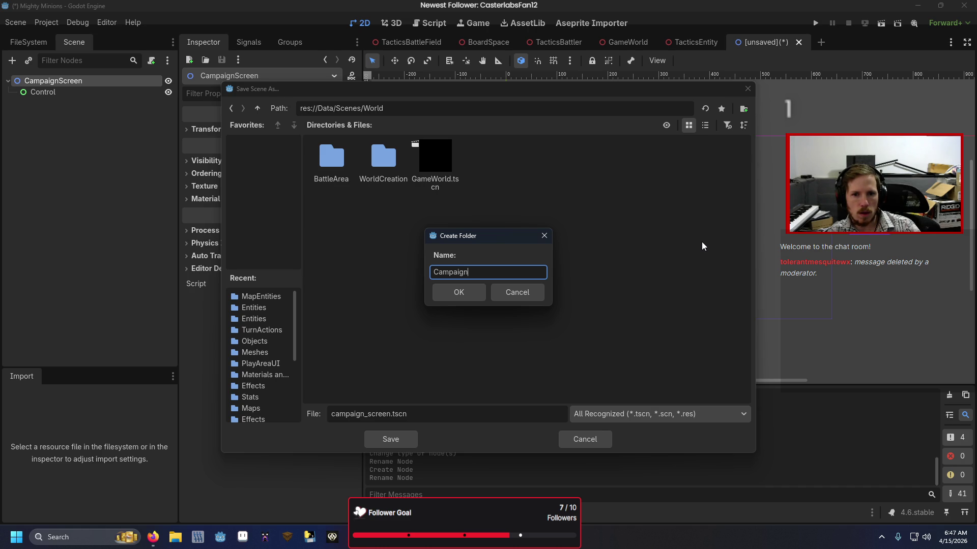
pyautogui.write('Management')
pyautogui.press('Return')
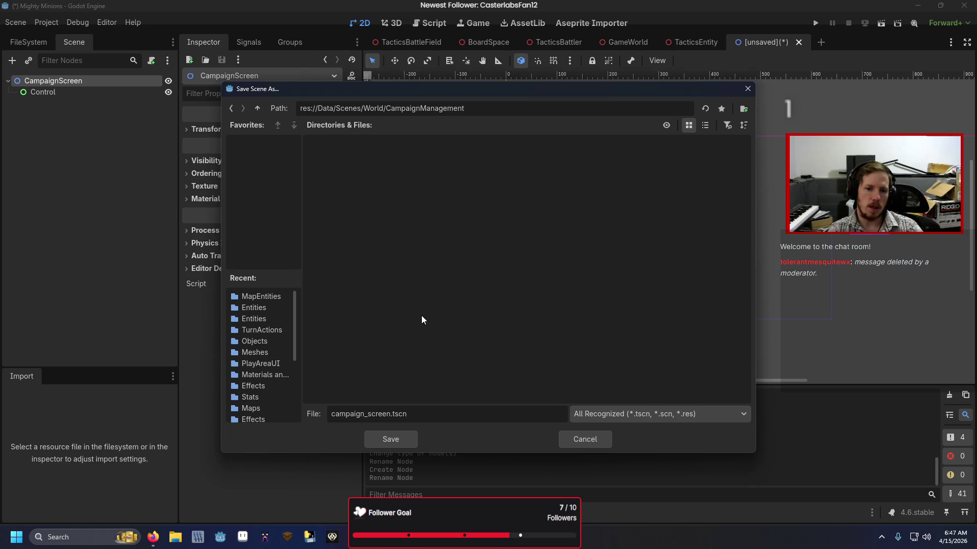
# Save the scene into that folder as CampaignScreen.tscn
pyautogui.click(390, 414)
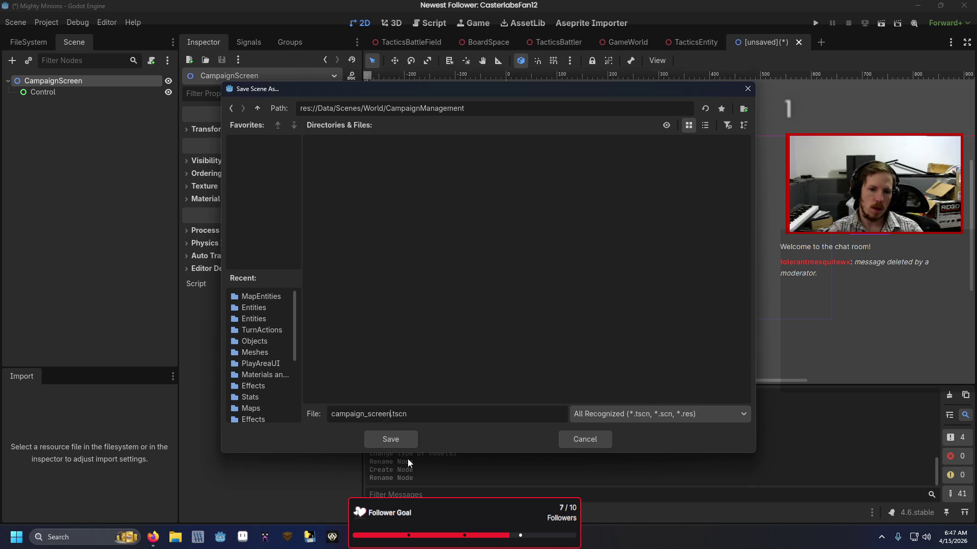
pyautogui.hotkey('shift', 'Home')
pyautogui.press('BackSpace')
pyautogui.write('CampaignScreen')
pyautogui.press('Return')
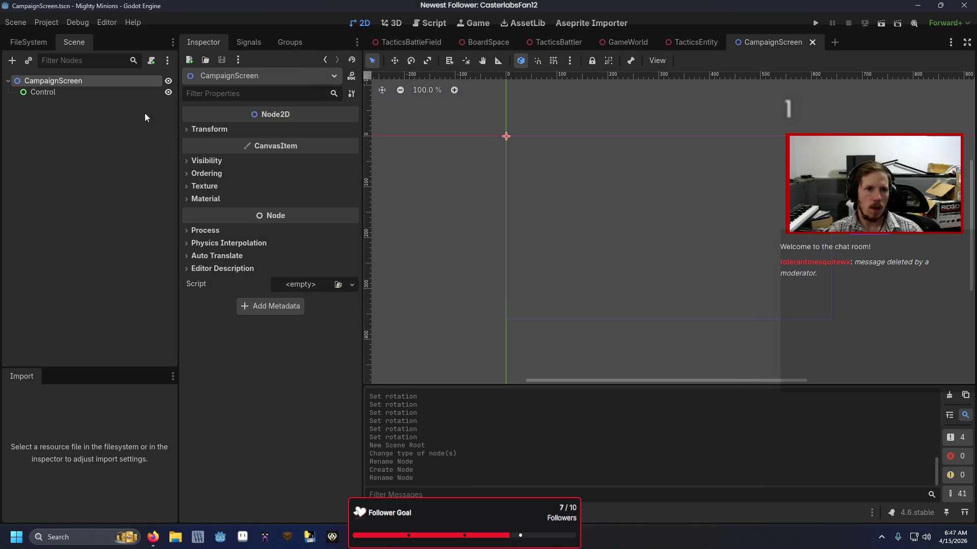
# Add a MarginContainer as a child of the Control node
pyautogui.rightClick(130, 80)
pyautogui.click(175, 94)
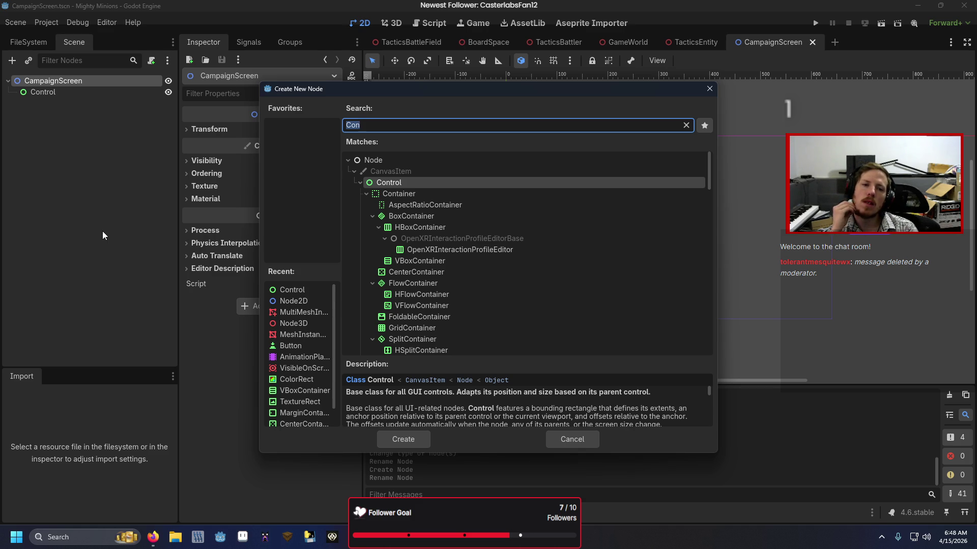
pyautogui.press('Escape')
pyautogui.click(94, 161)
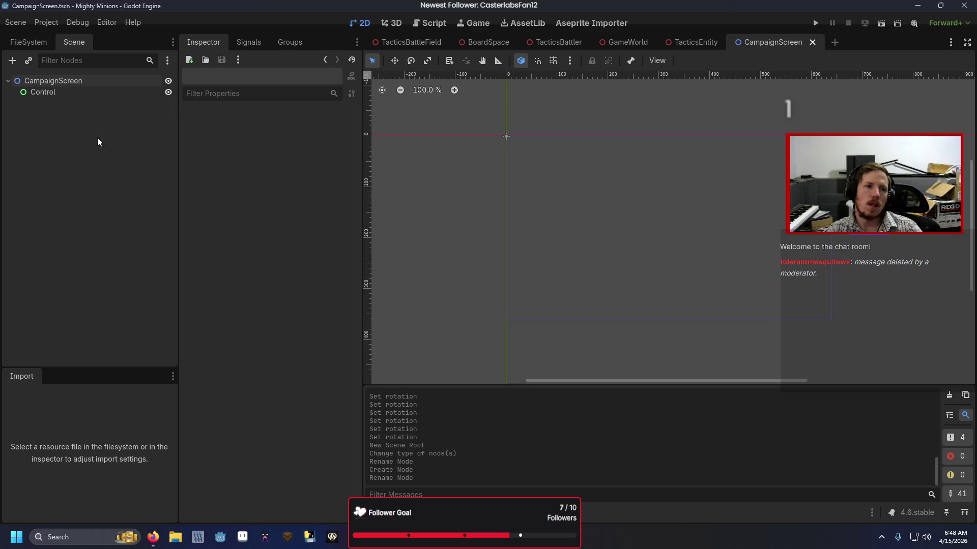
pyautogui.click(110, 93)
pyautogui.rightClick(112, 92)
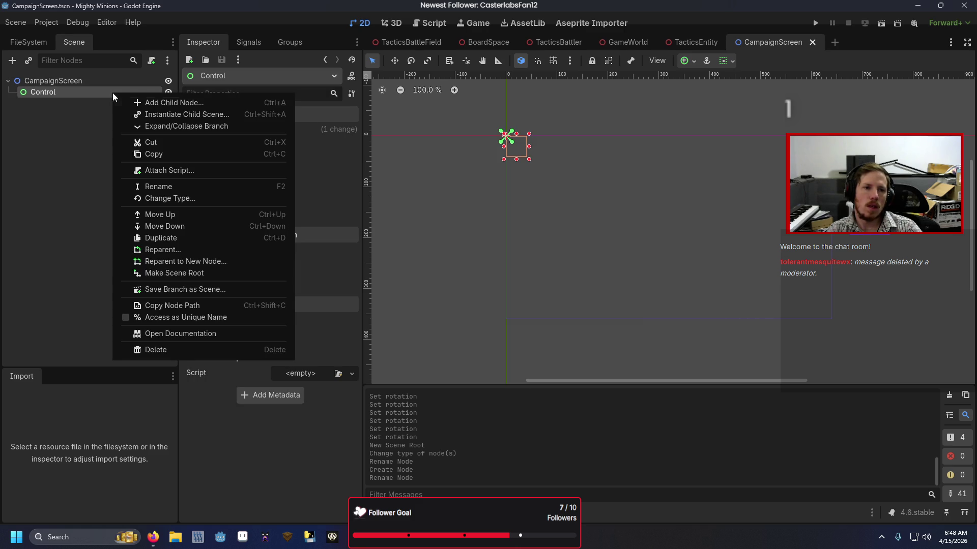
pyautogui.click(140, 105)
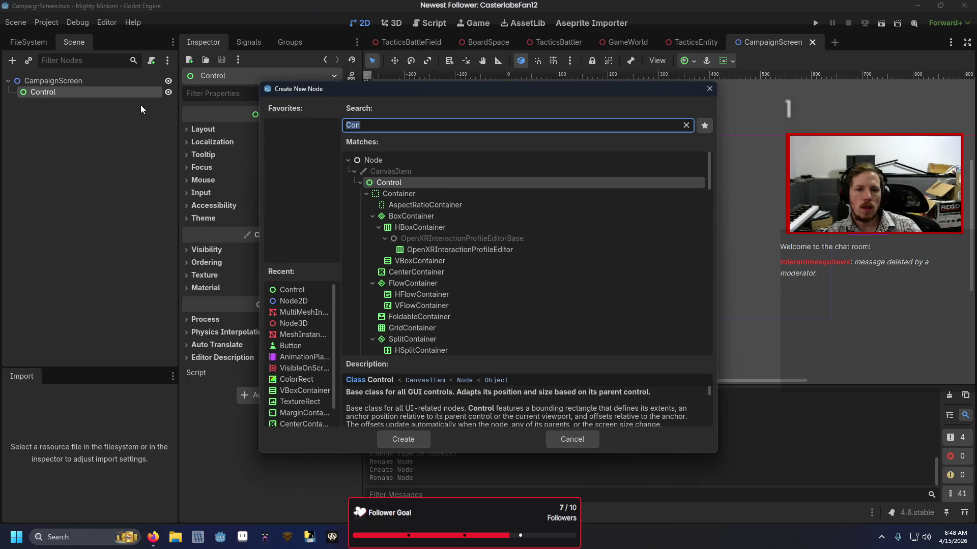
pyautogui.write('Mar')
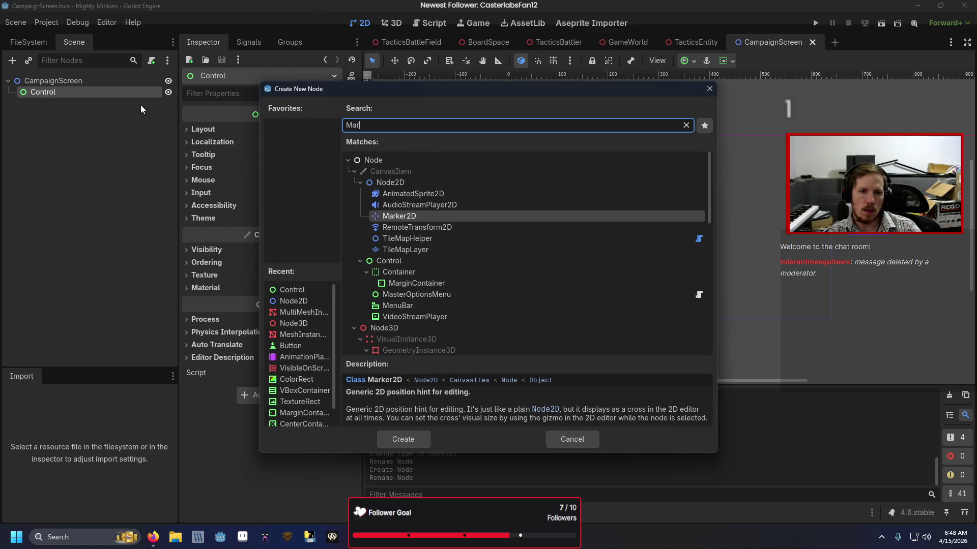
pyautogui.write('g')
pyautogui.press('Return')
# Nest an HBoxContainer in the MarginContainer and fill it with three Buttons
pyautogui.rightClick(141, 105)
pyautogui.click(163, 114)
pyautogui.write('hb')
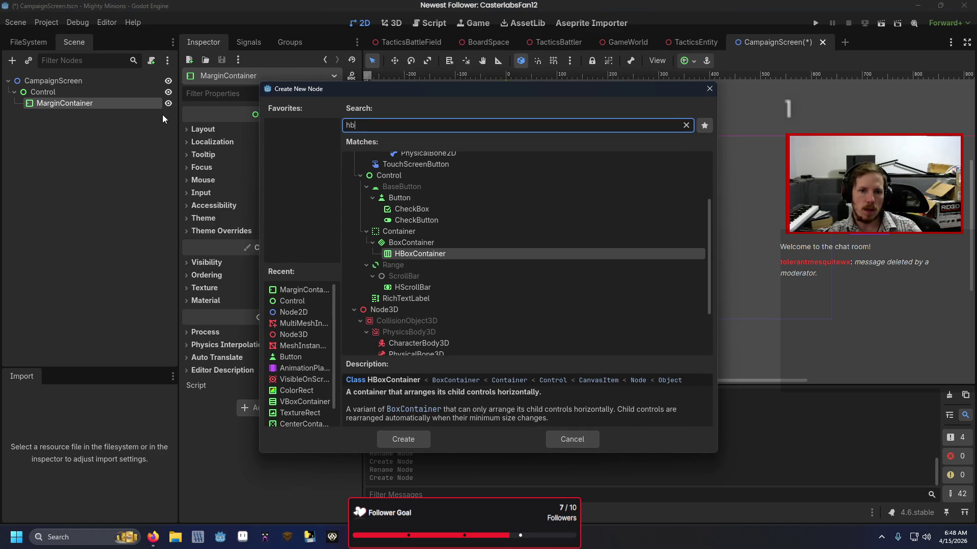
pyautogui.press('Return')
pyautogui.rightClick(137, 114)
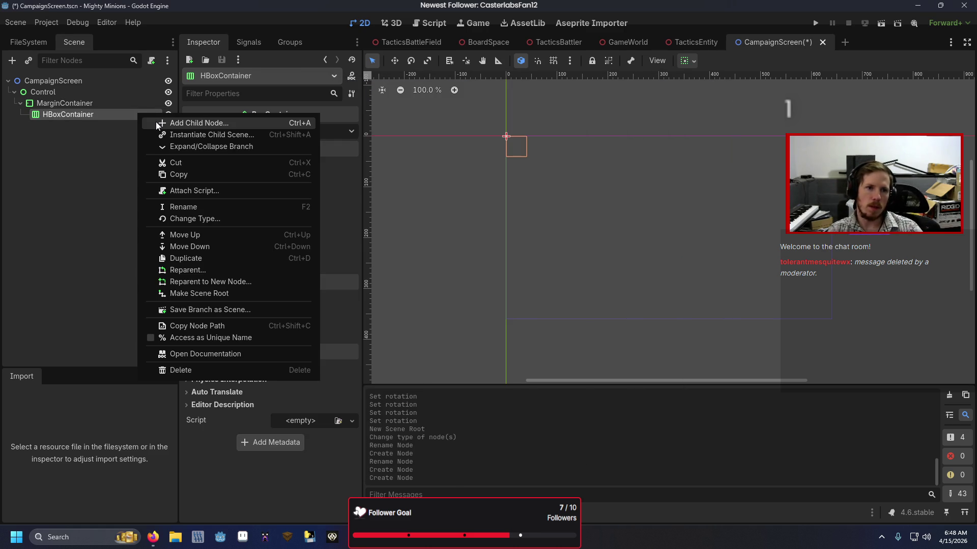
pyautogui.click(156, 123)
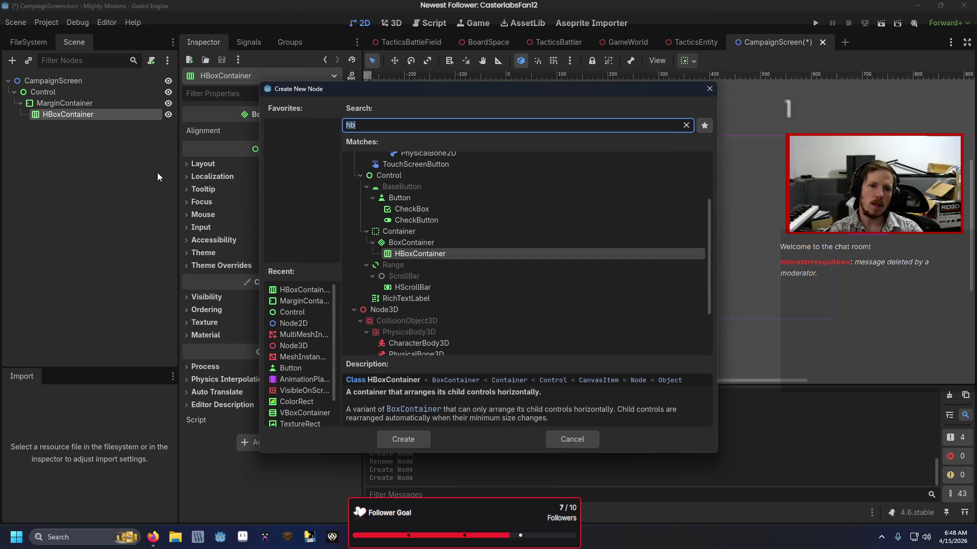
pyautogui.write('Bu')
pyautogui.press('Return')
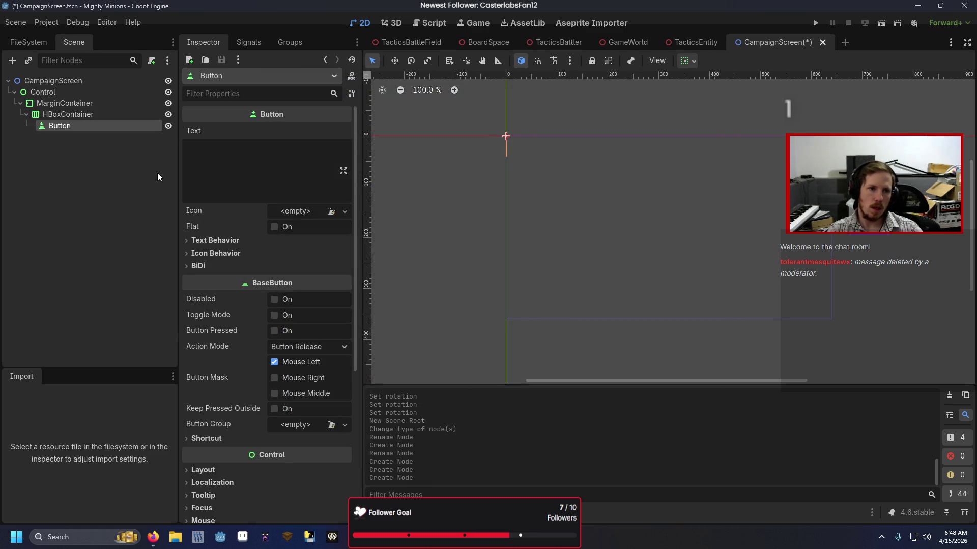
pyautogui.hotkey('ctrl', 'd')
pyautogui.hotkey('ctrl', 'd')
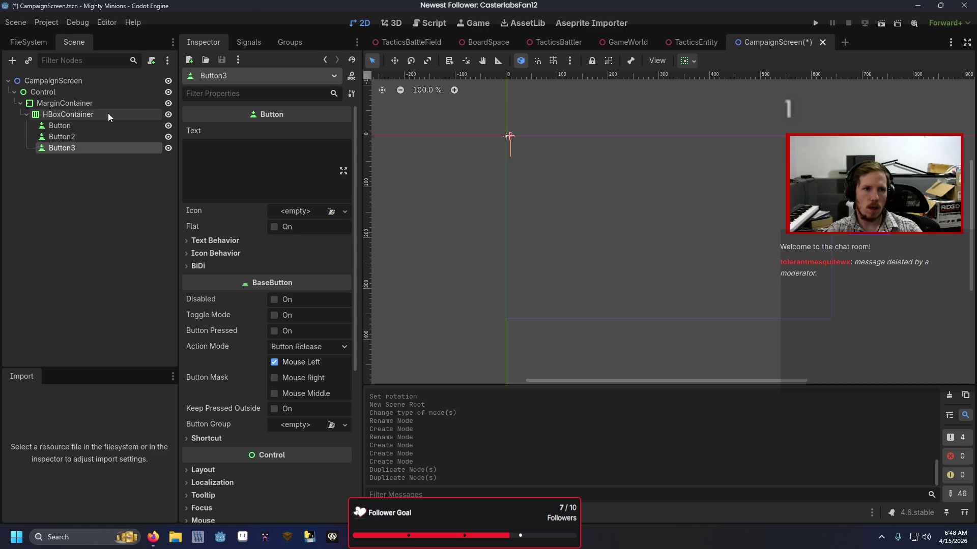
# Set the MarginContainer's anchor preset to Full Rect
pyautogui.click(105, 103)
pyautogui.click(695, 61)
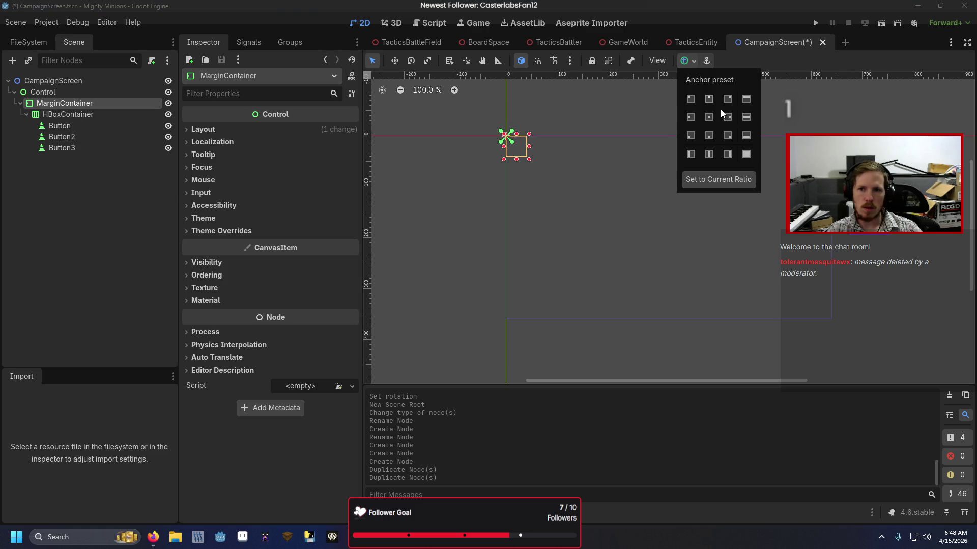
pyautogui.click(743, 157)
pyautogui.click(746, 156)
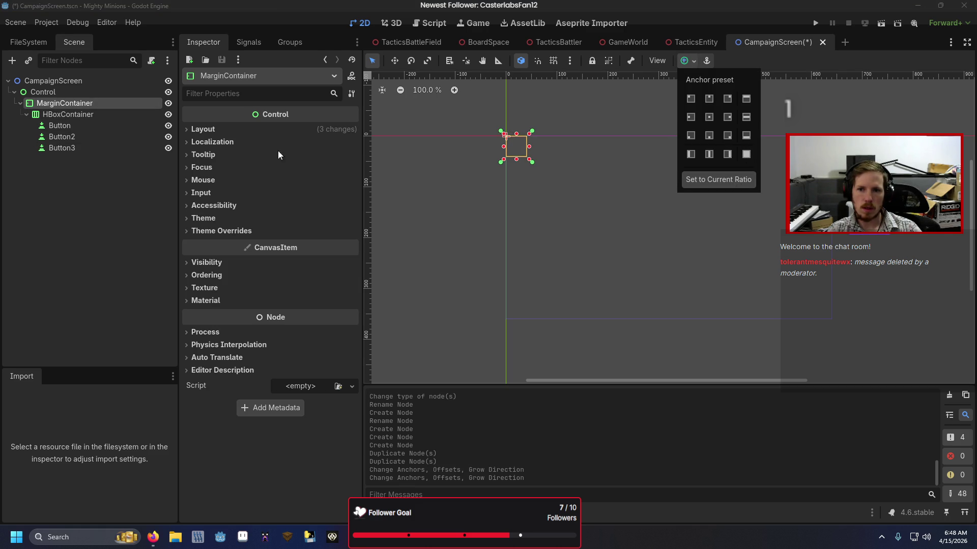
# Anchor the Control node to Full Rect, after briefly trying the Center preset
pyautogui.click(23, 158)
pyautogui.click(66, 92)
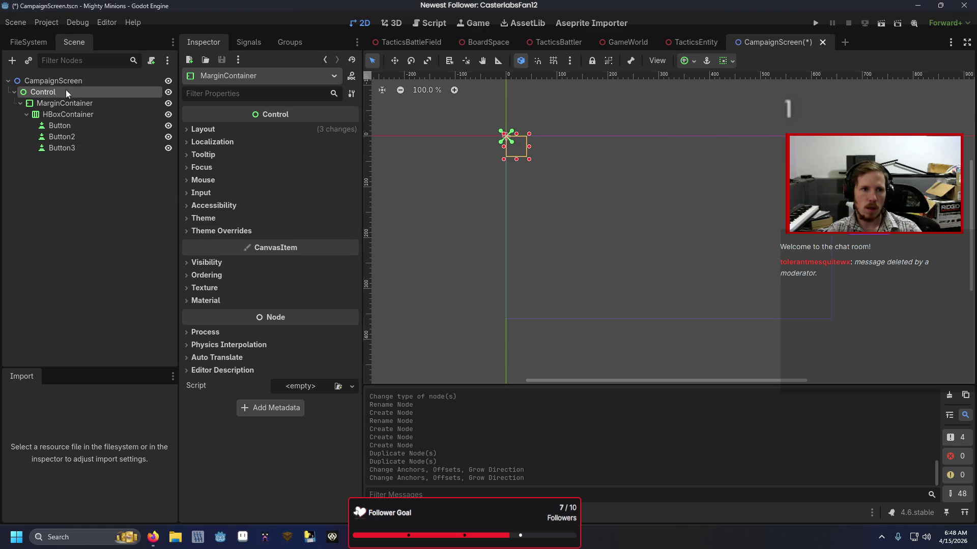
pyautogui.click(695, 61)
pyautogui.click(710, 118)
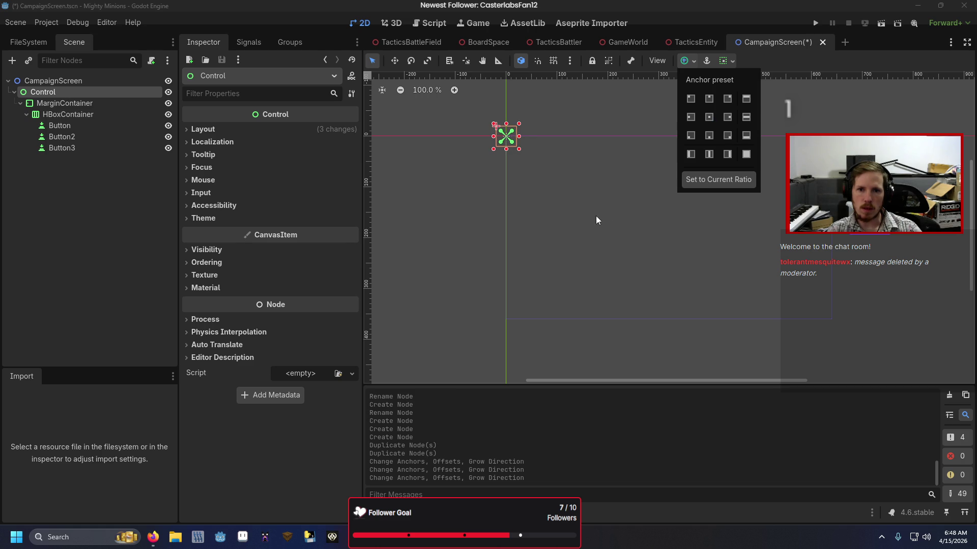
pyautogui.click(95, 179)
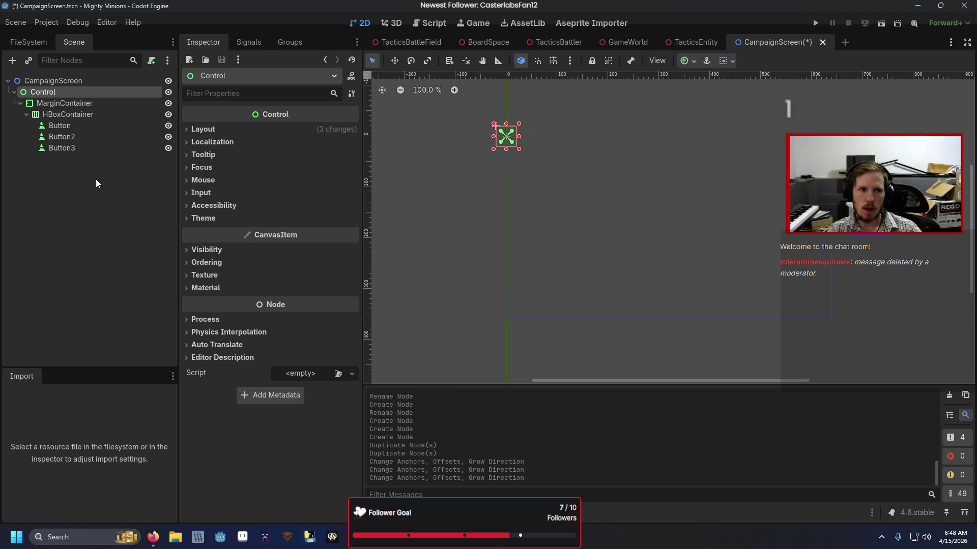
pyautogui.click(99, 81)
pyautogui.click(100, 90)
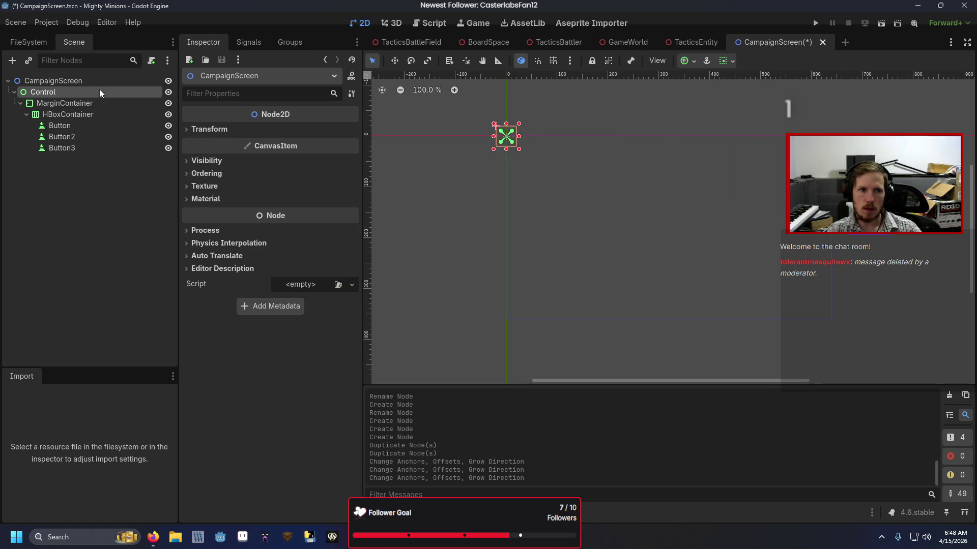
pyautogui.click(692, 61)
pyautogui.click(746, 155)
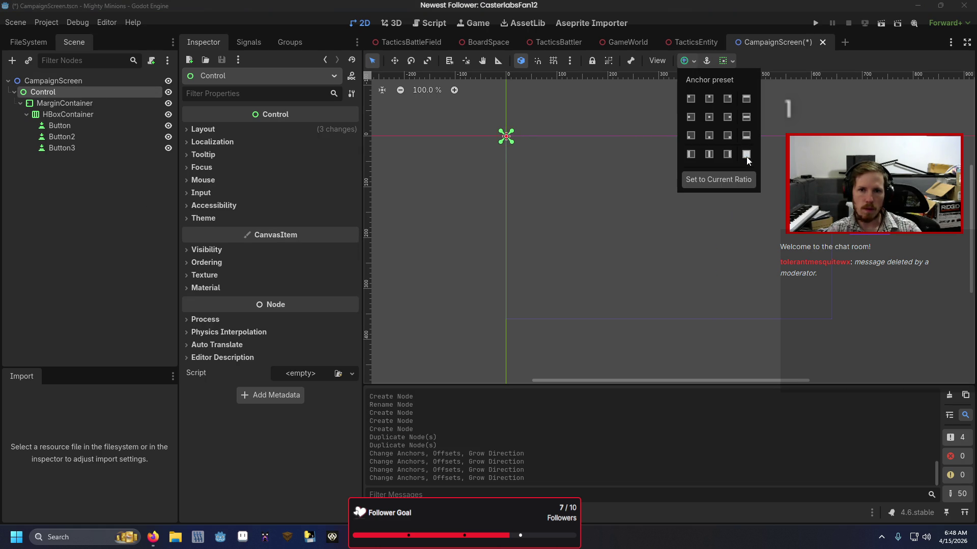
pyautogui.click(122, 201)
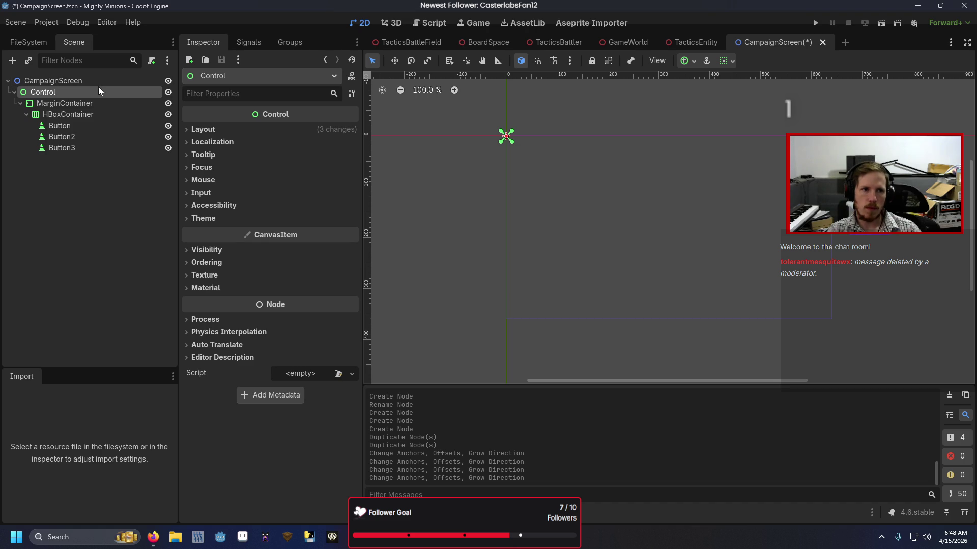
pyautogui.rightClick(73, 83)
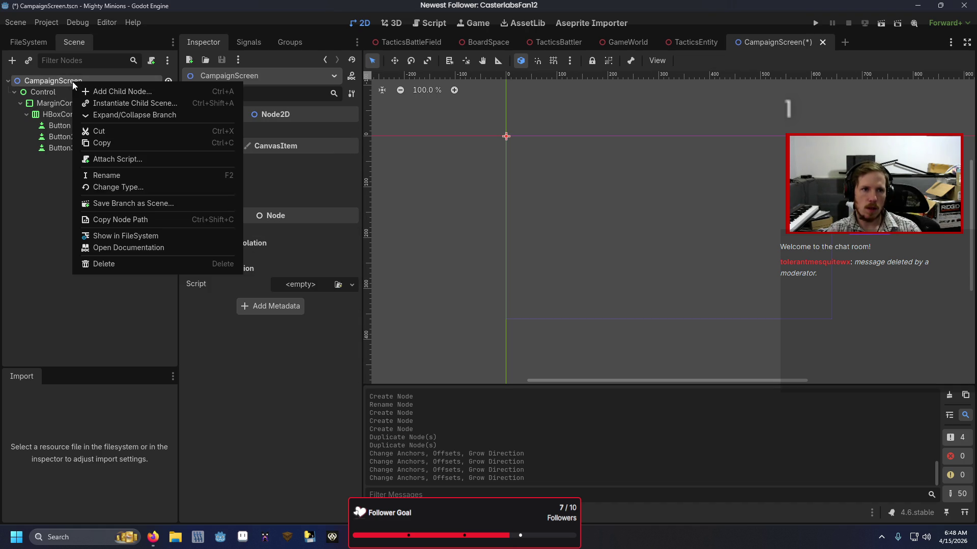
# Add a CanvasLayer under CampaignScreen, move Control into it, and center Control's anchors
pyautogui.click(119, 95)
pyautogui.write('can')
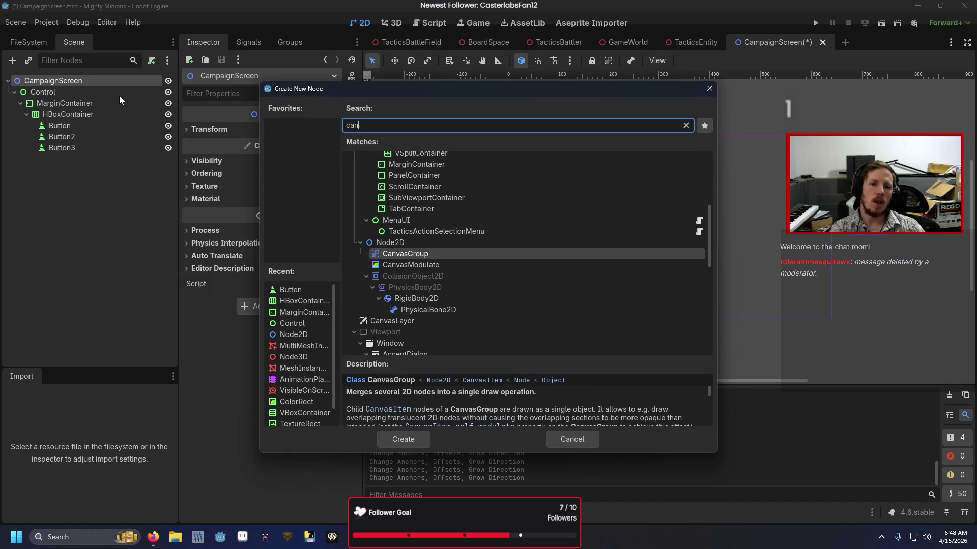
pyautogui.write('vasl')
pyautogui.press('Return')
pyautogui.moveTo(119, 95); pyautogui.dragTo(78, 160)
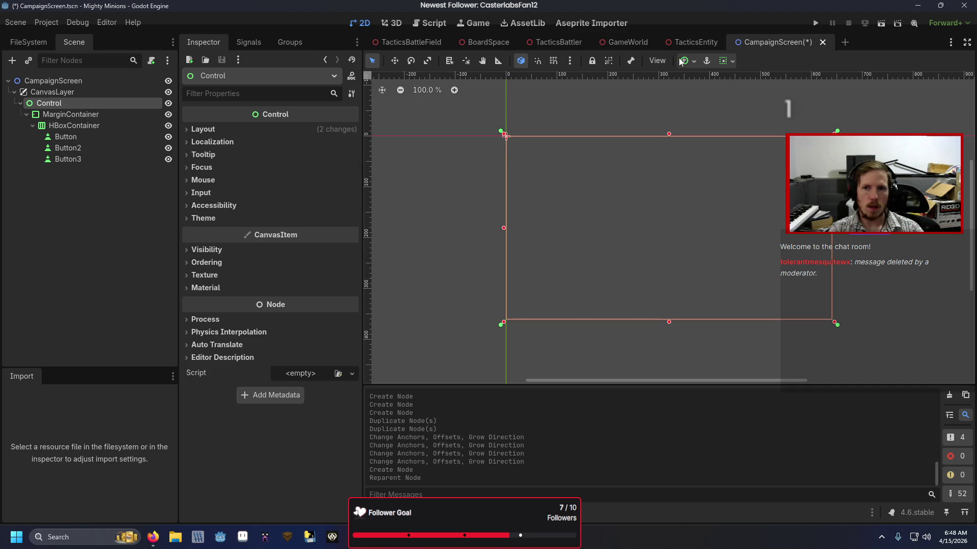
pyautogui.click(692, 60)
pyautogui.click(709, 117)
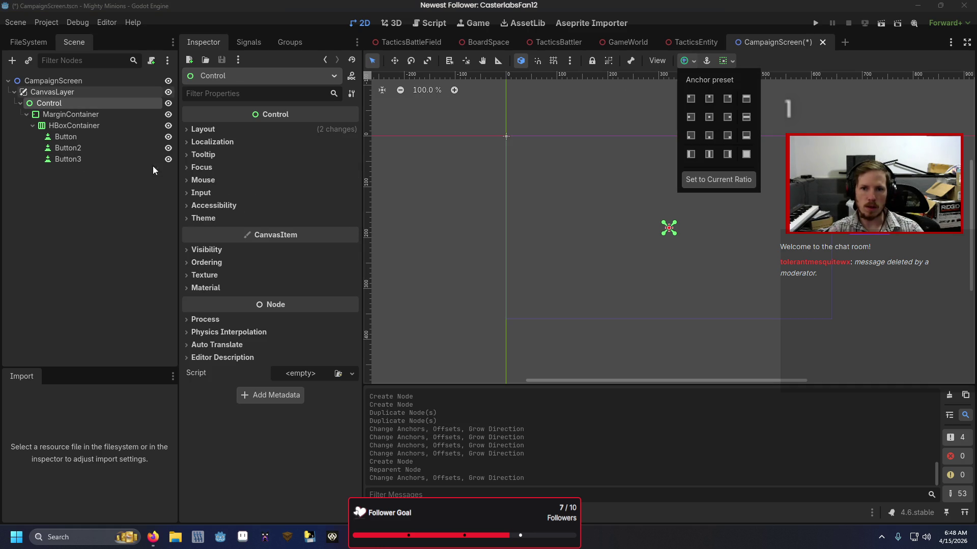
# Set the HBoxContainer's Alignment to Center and start editing the first Button's Text
pyautogui.click(83, 109)
pyautogui.click(84, 110)
pyautogui.click(90, 123)
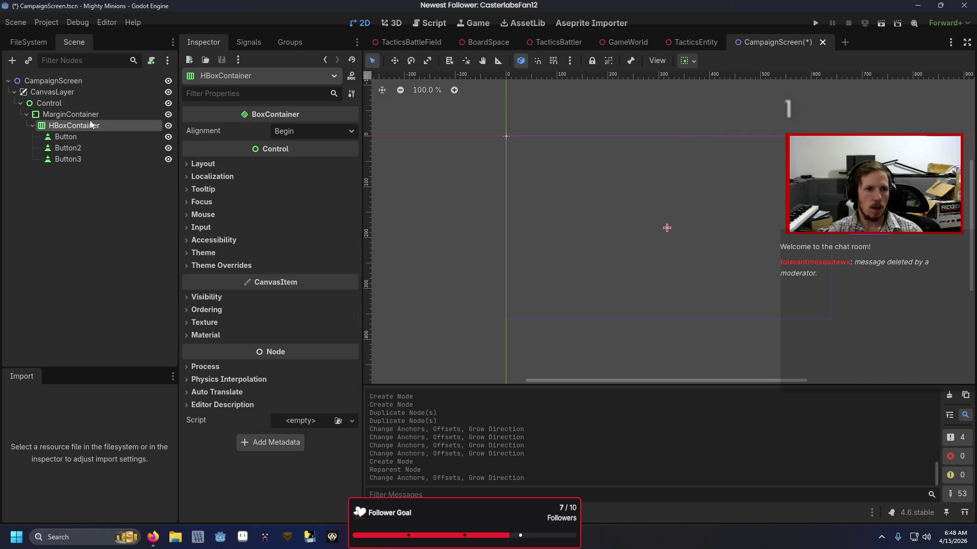
pyautogui.click(299, 130)
pyautogui.click(302, 162)
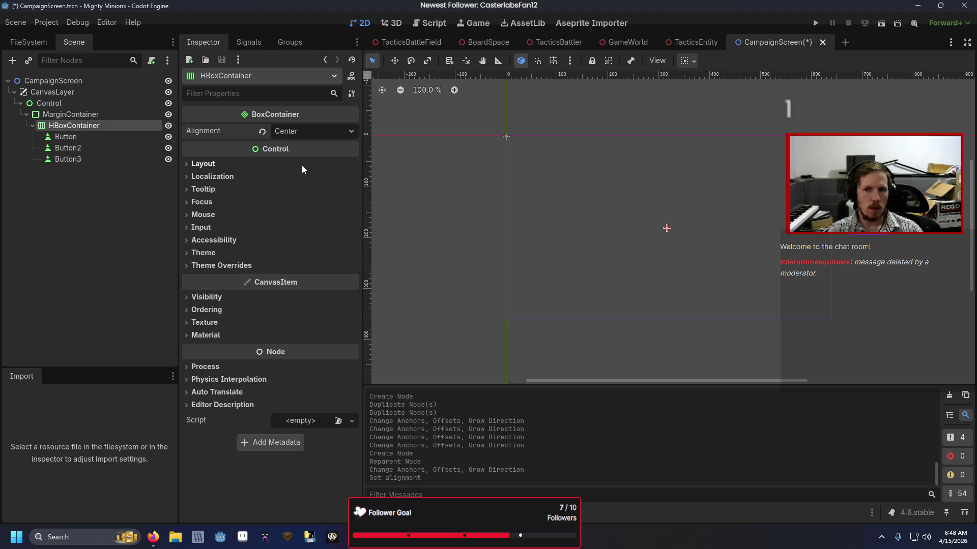
pyautogui.click(71, 137)
pyautogui.click(269, 151)
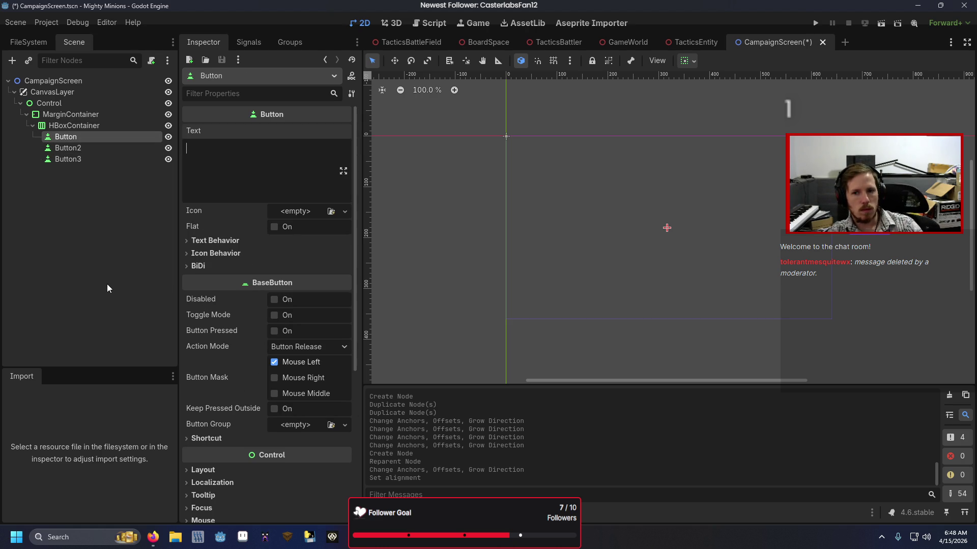
# Label the three buttons Squad, Something and Battle
pyautogui.write('Squad')
pyautogui.click(69, 149)
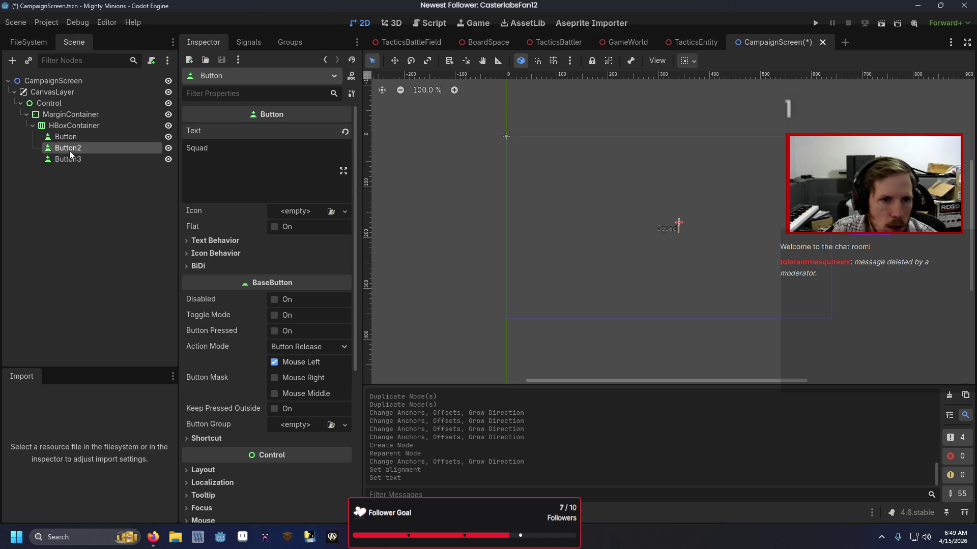
pyautogui.click(204, 157)
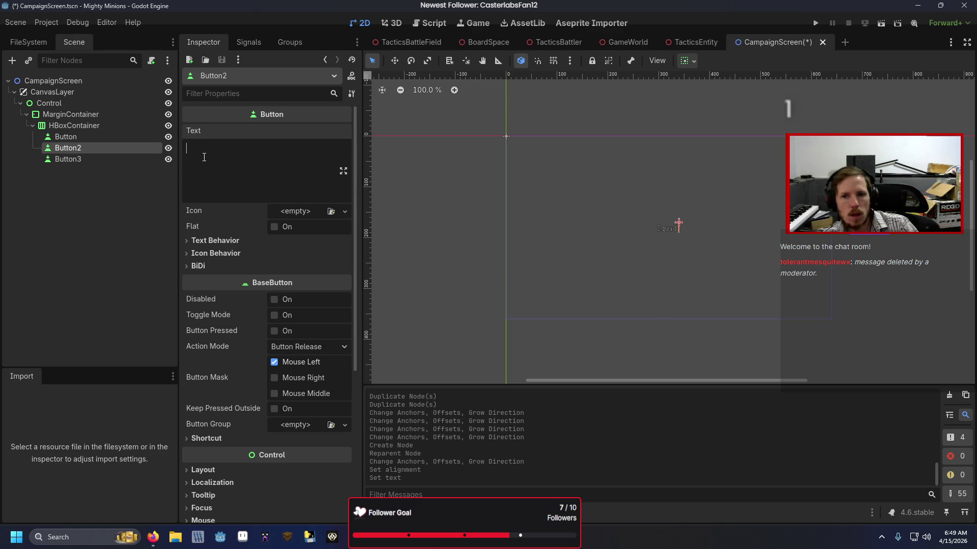
pyautogui.write('Somethi')
pyautogui.press('BackSpace')
pyautogui.write('ing')
pyautogui.click(115, 160)
pyautogui.click(230, 144)
pyautogui.write('Battle')
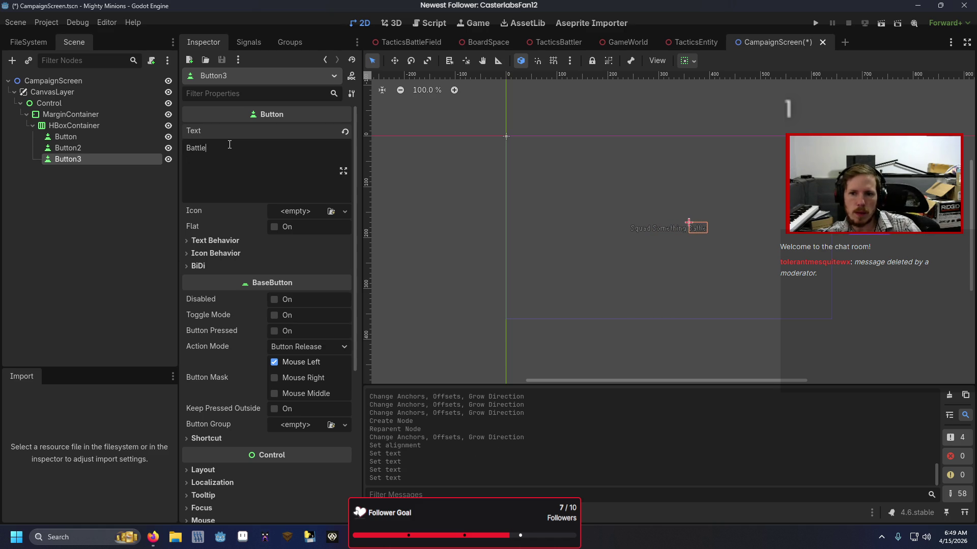
# Enable the HBoxContainer's Separation constant theme override, then save and run the scene with F6
pyautogui.click(76, 126)
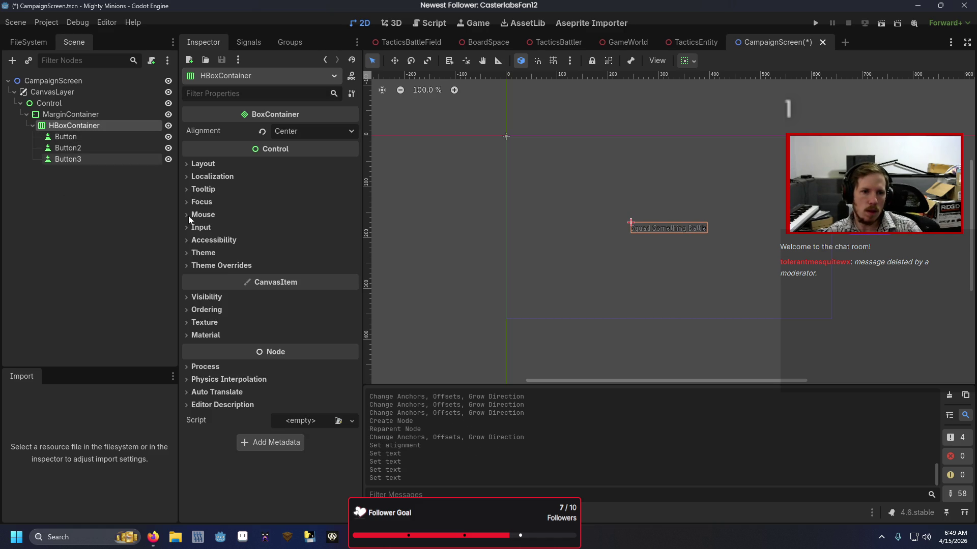
pyautogui.click(219, 265)
pyautogui.click(214, 277)
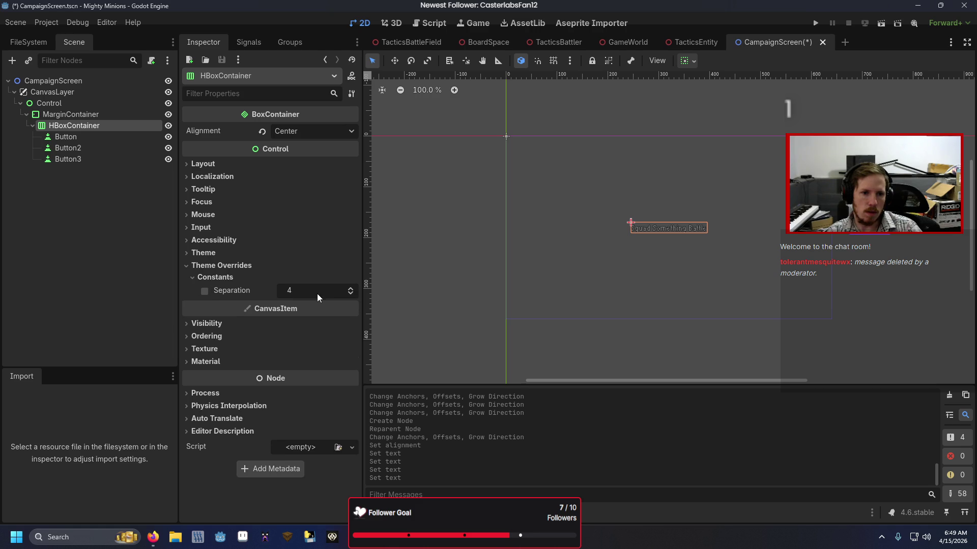
pyautogui.click(204, 291)
pyautogui.click(94, 272)
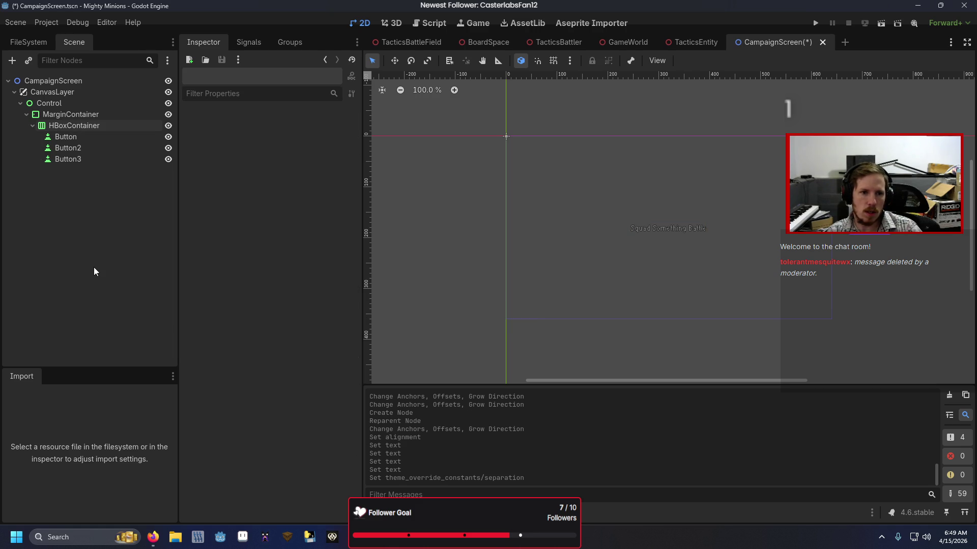
pyautogui.press('F6')
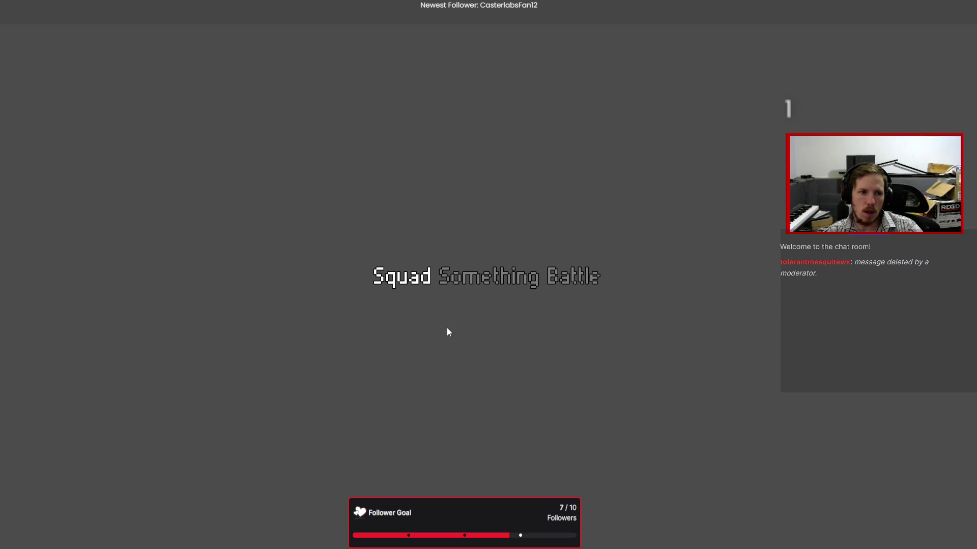
# Close the running CampaignScreen test window and select the Something button in the editor
pyautogui.hotkey('alt', 'F4')
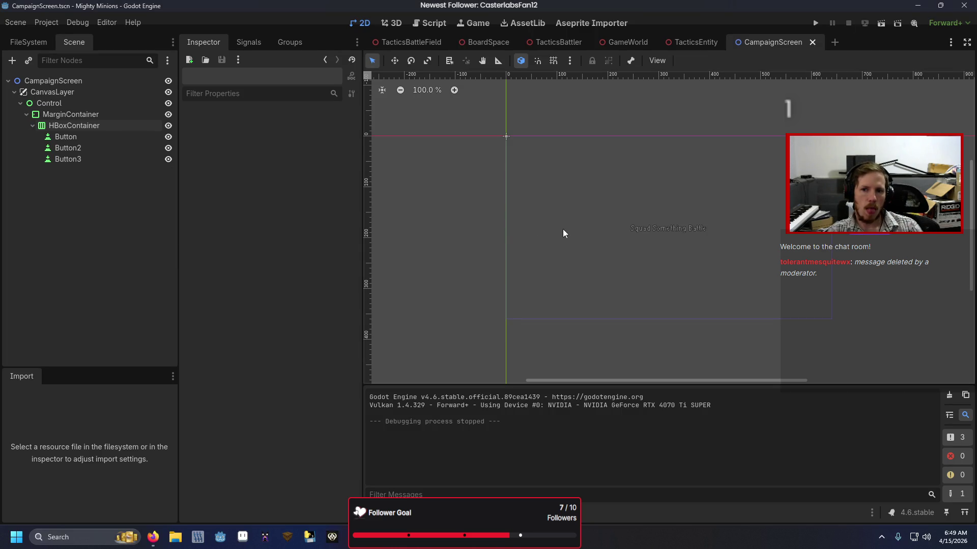
pyautogui.click(681, 228)
# Attach a new script named CampaignScreen.gd to the CampaignScreen root node
pyautogui.click(695, 228)
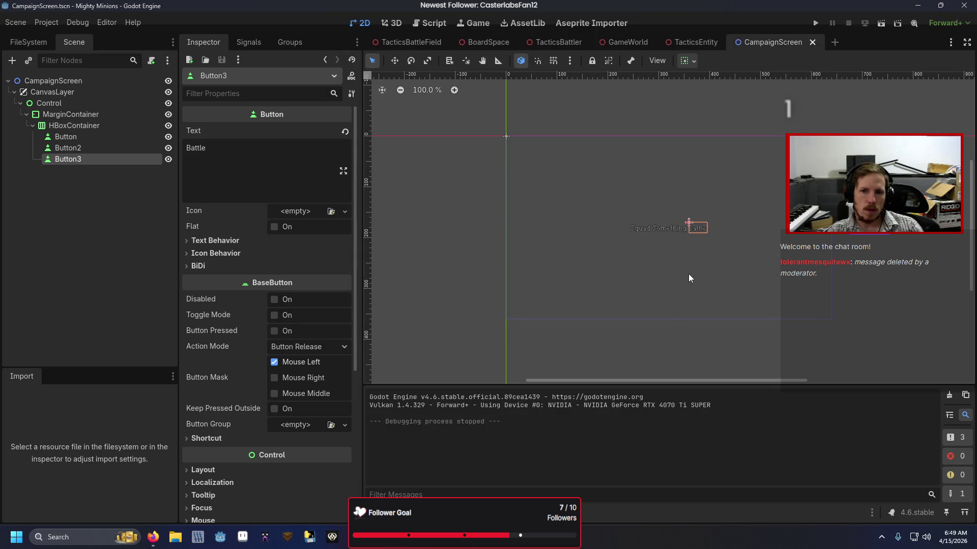
pyautogui.click(113, 227)
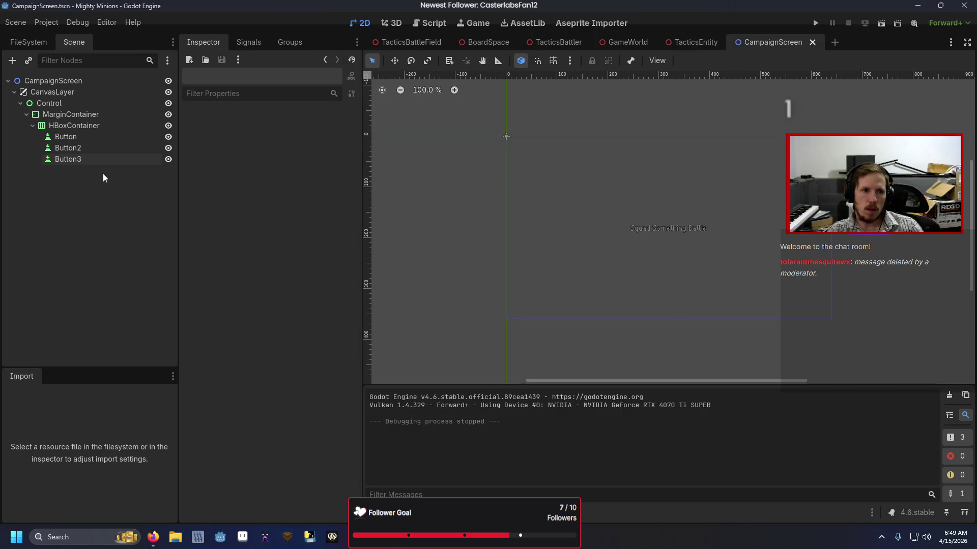
pyautogui.rightClick(99, 83)
pyautogui.click(158, 162)
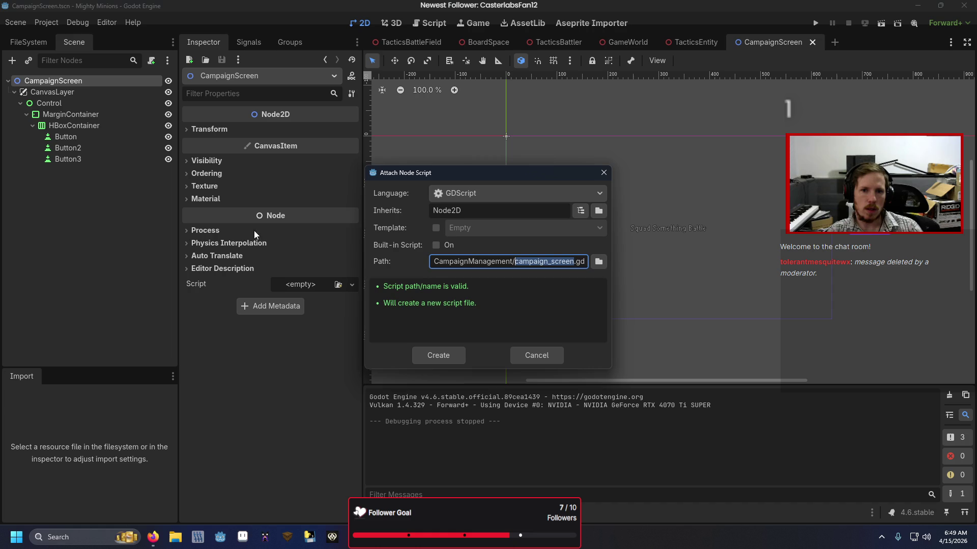
pyautogui.write('CampaignScreen')
pyautogui.press('Return')
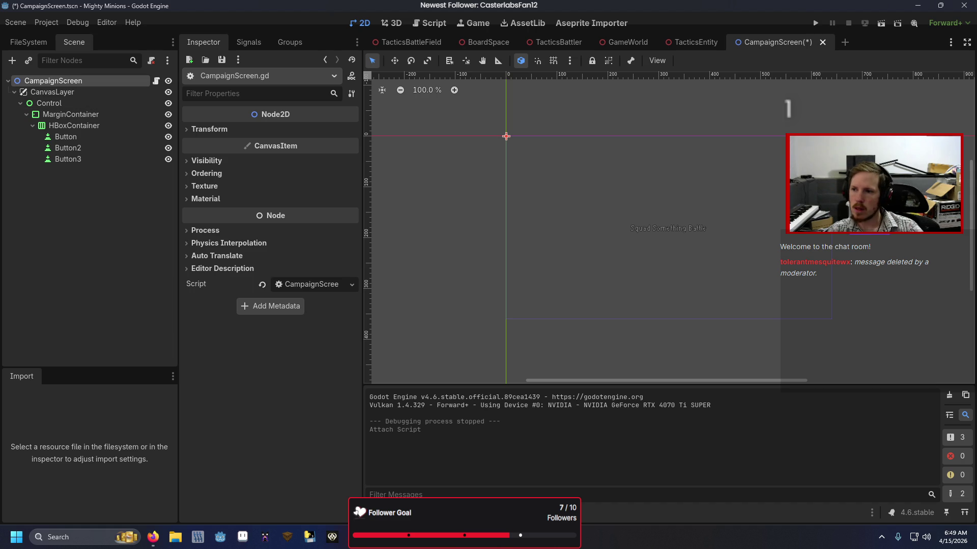
pyautogui.click(156, 81)
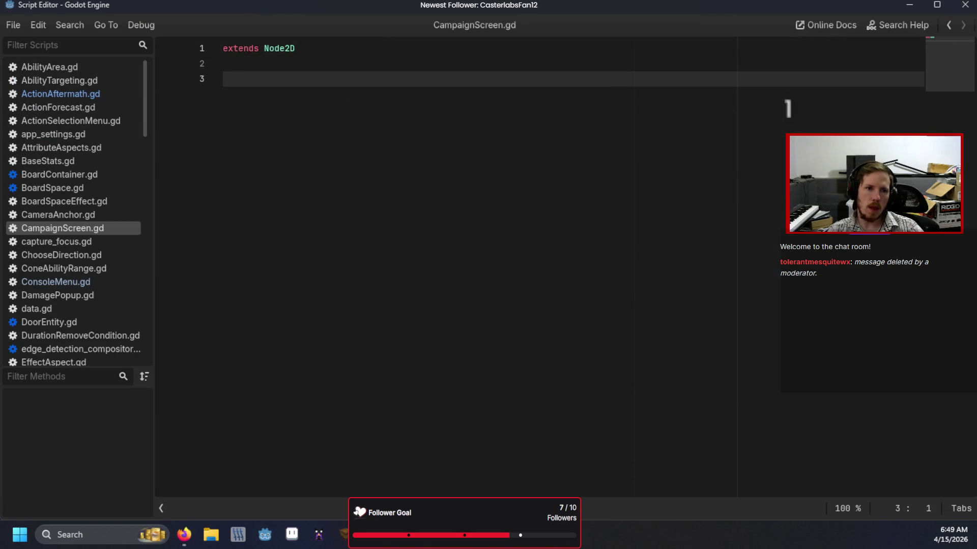
pyautogui.hotkey('alt', 'Tab')
# Connect Button3's pressed() signal to a new _on_button_3_pressed method
pyautogui.click(249, 42)
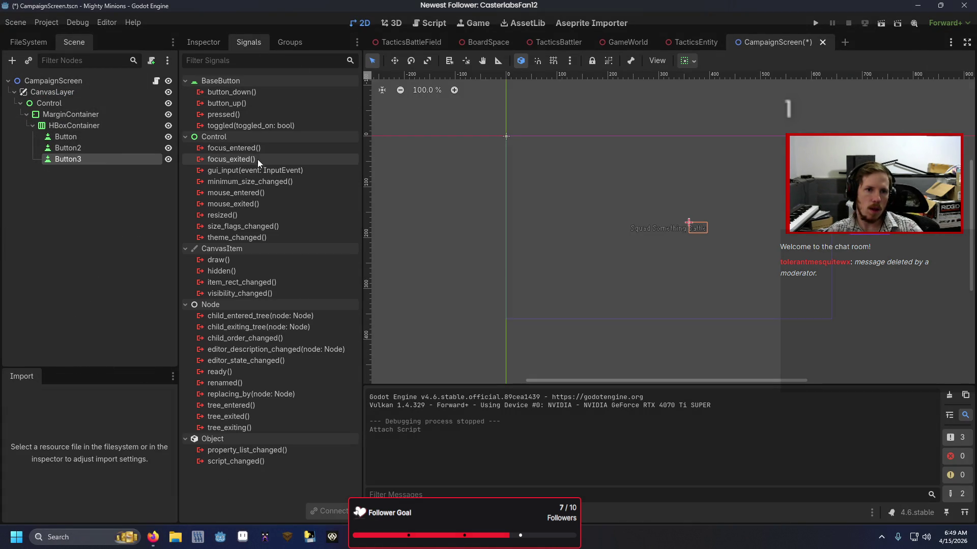
pyautogui.doubleClick(244, 114)
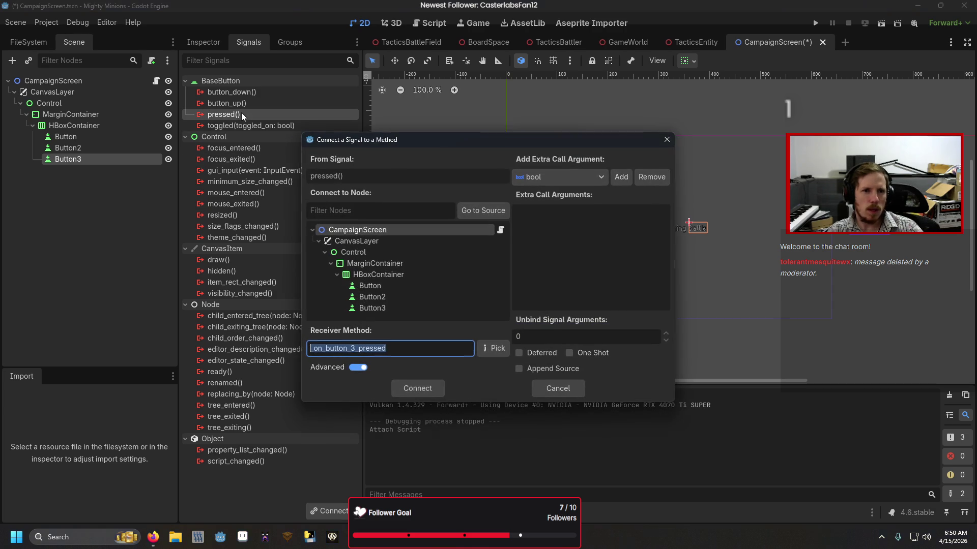
pyautogui.click(404, 390)
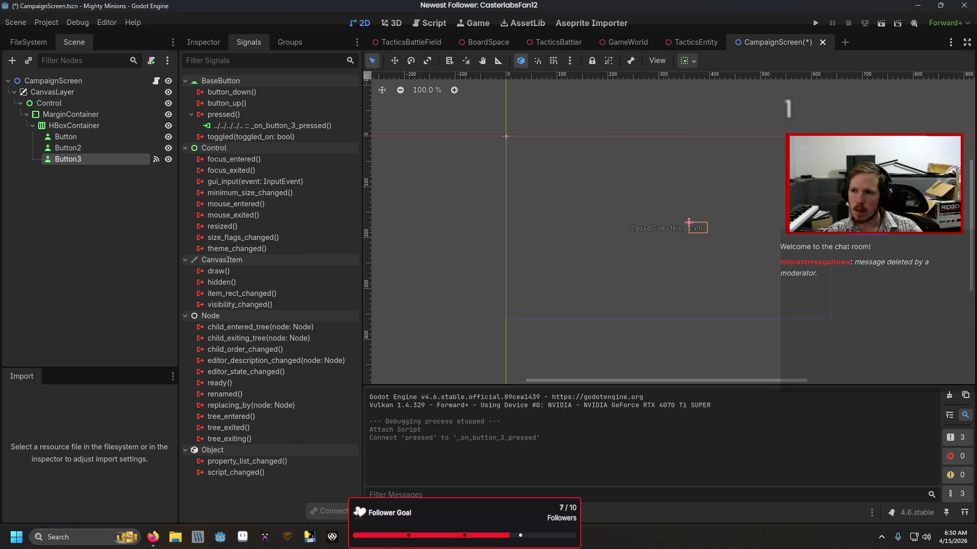
pyautogui.hotkey('ctrl', 'shift', 'Left')
pyautogui.hotkey('ctrl', 'shift', 'Left')
pyautogui.hotkey('ctrl', 'shift', 'Left')
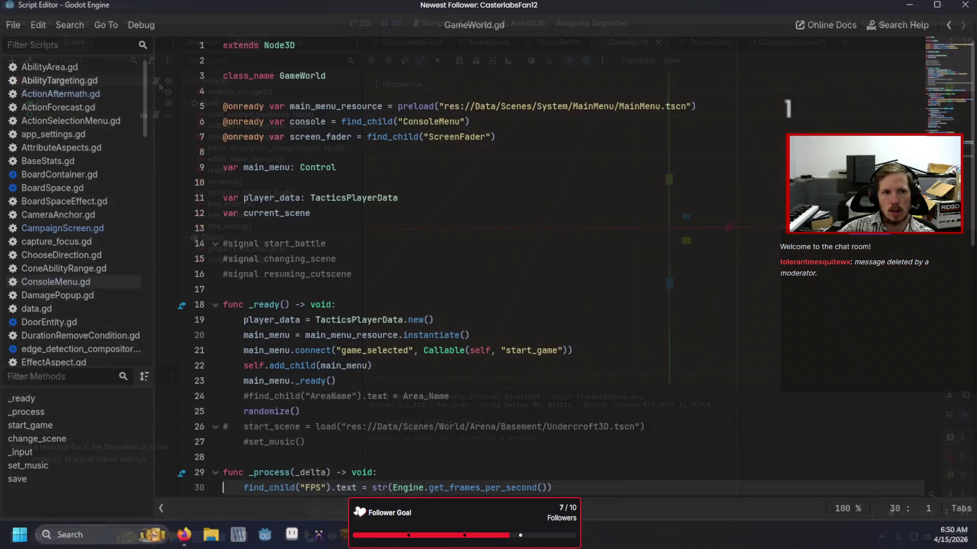
# Scroll GameWorld.gd to study start_game and its intro_finished connection to change_scene
pyautogui.scroll(-3, 351, 303)
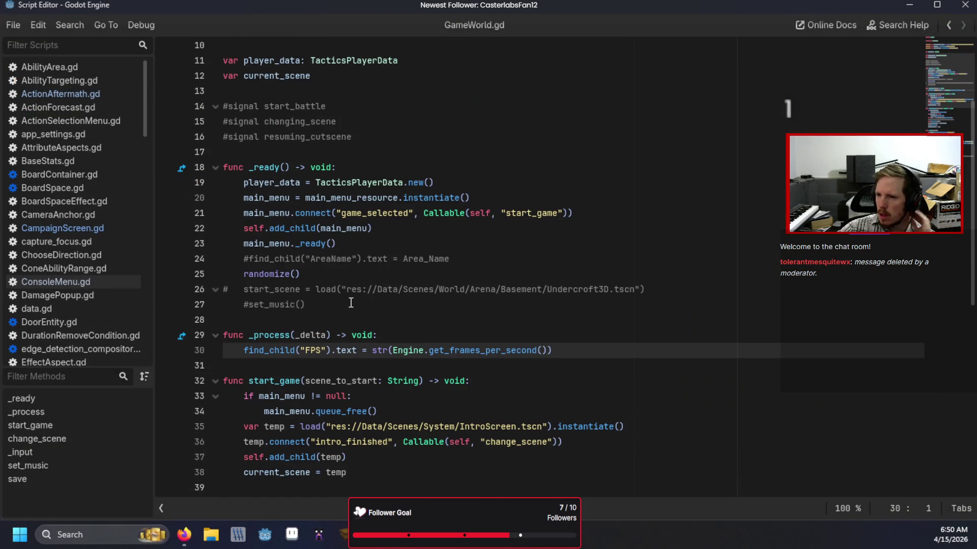
pyautogui.scroll(-3, 351, 303)
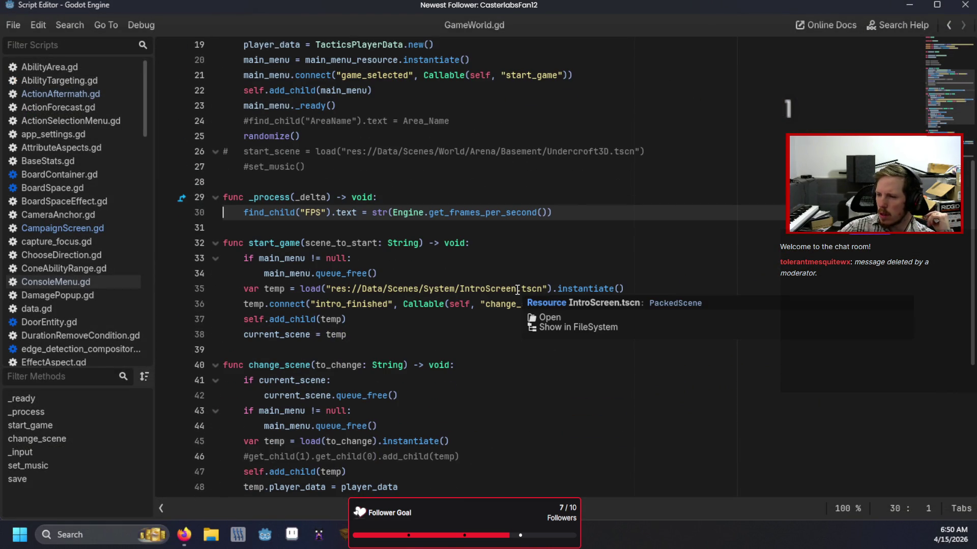
pyautogui.click(459, 304)
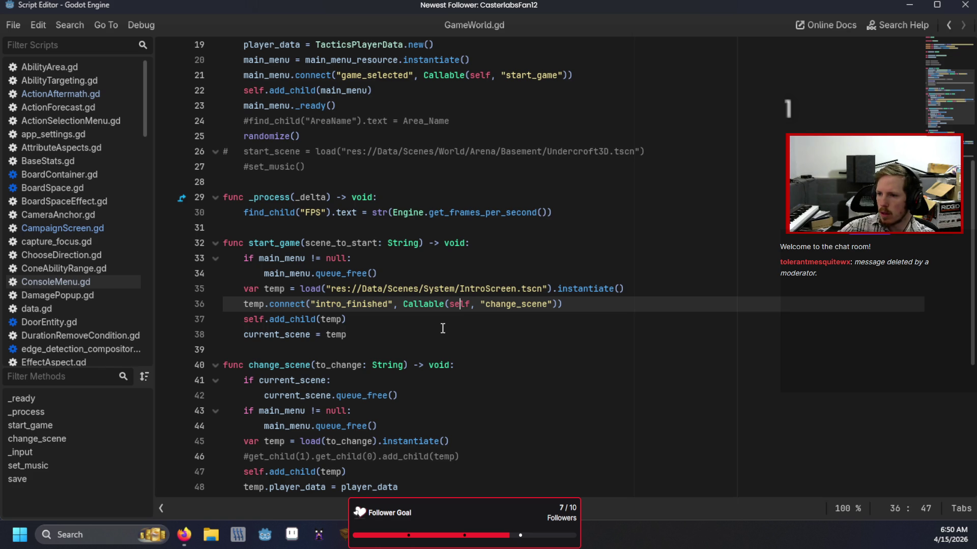
pyautogui.scroll(-2, 442, 328)
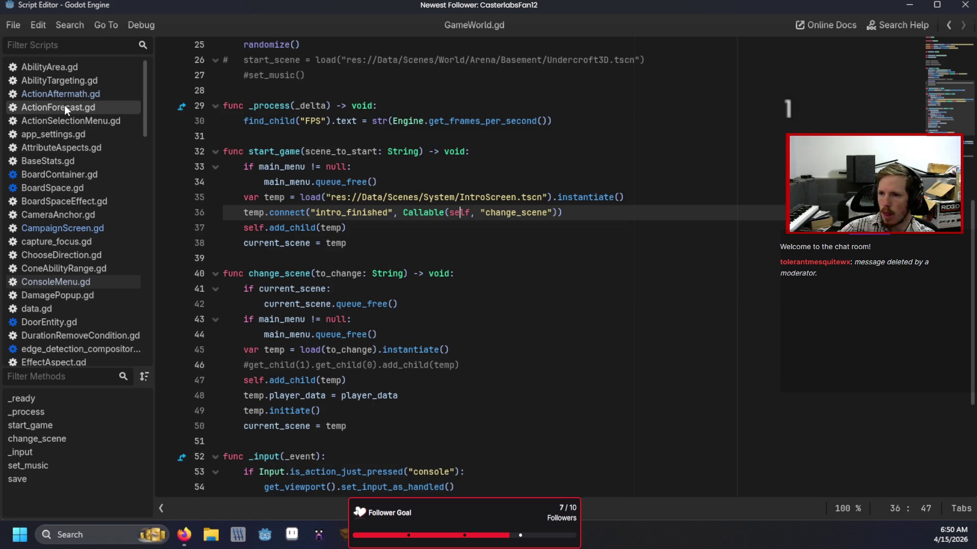
# In _on_button_3_pressed, write var temp = load("res://Data/Scenes/World/BattleArea/TacticsBattleField.tscn").instantiate()
pyautogui.click(84, 231)
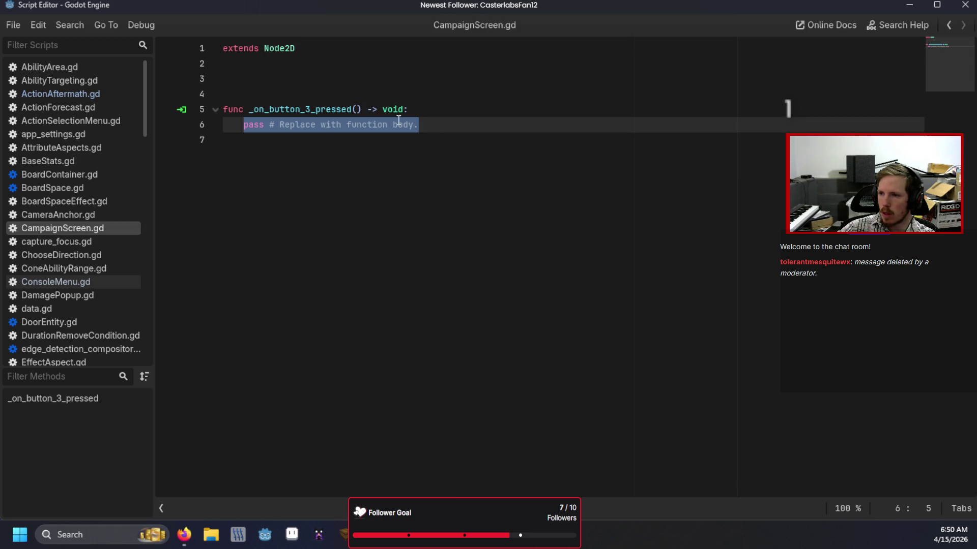
pyautogui.write('var ')
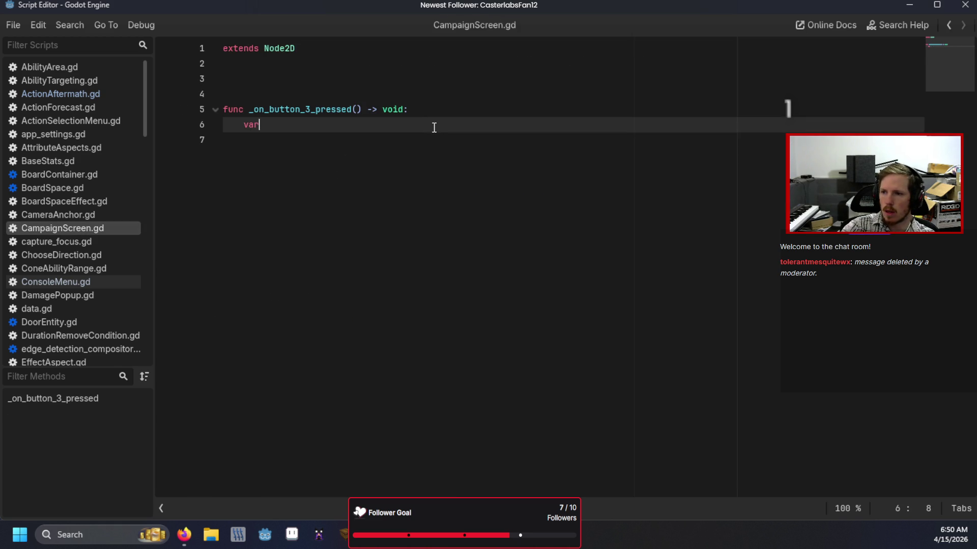
pyautogui.write('temp = ')
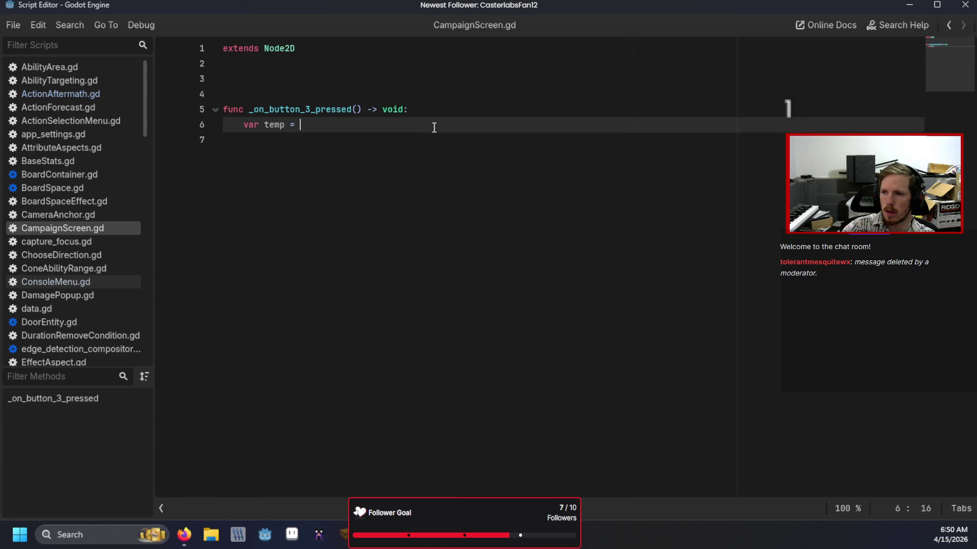
pyautogui.write('load("')
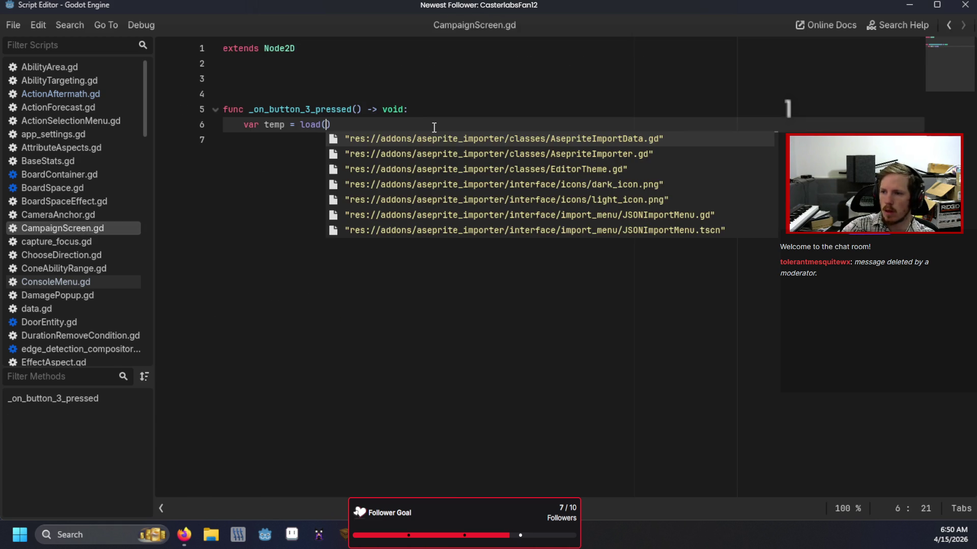
pyautogui.write('res://')
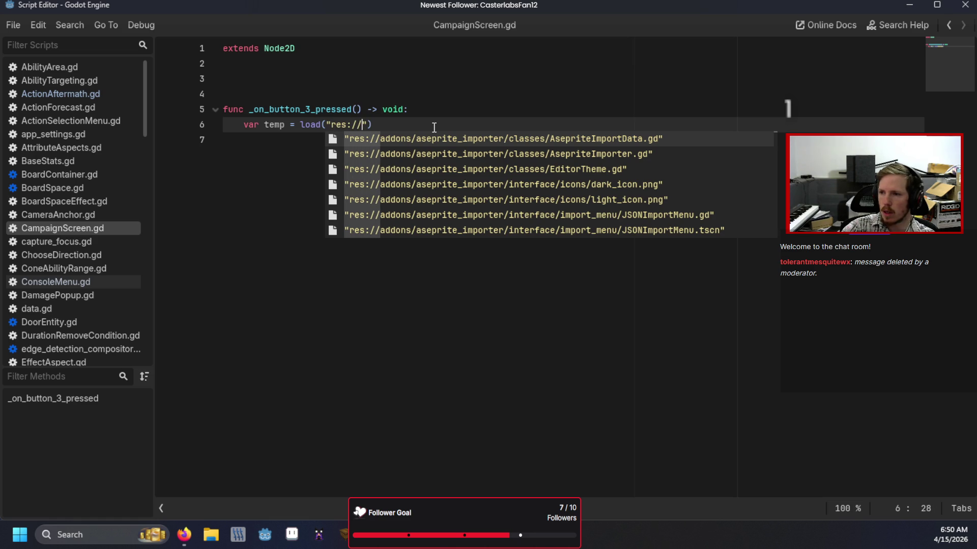
pyautogui.write('Data/S')
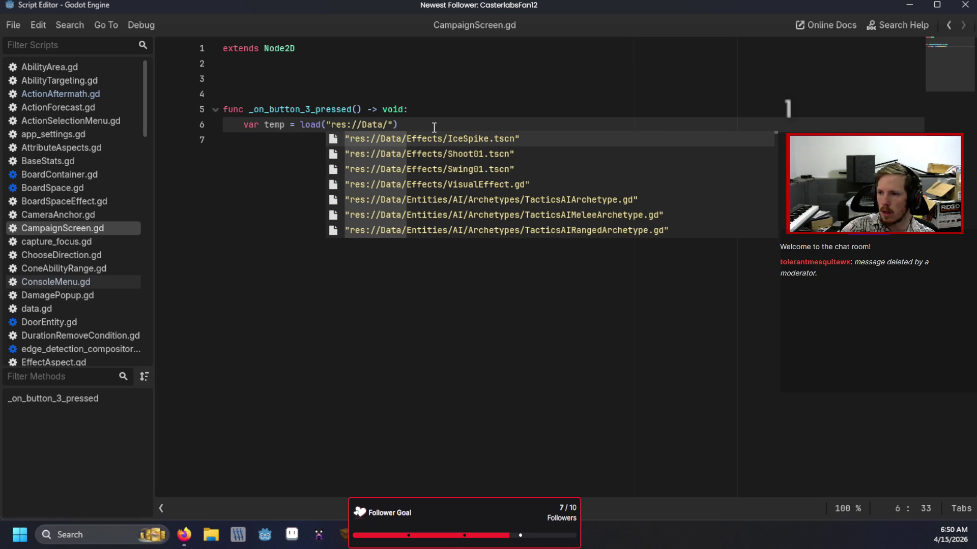
pyautogui.write('cene')
pyautogui.write('s/W')
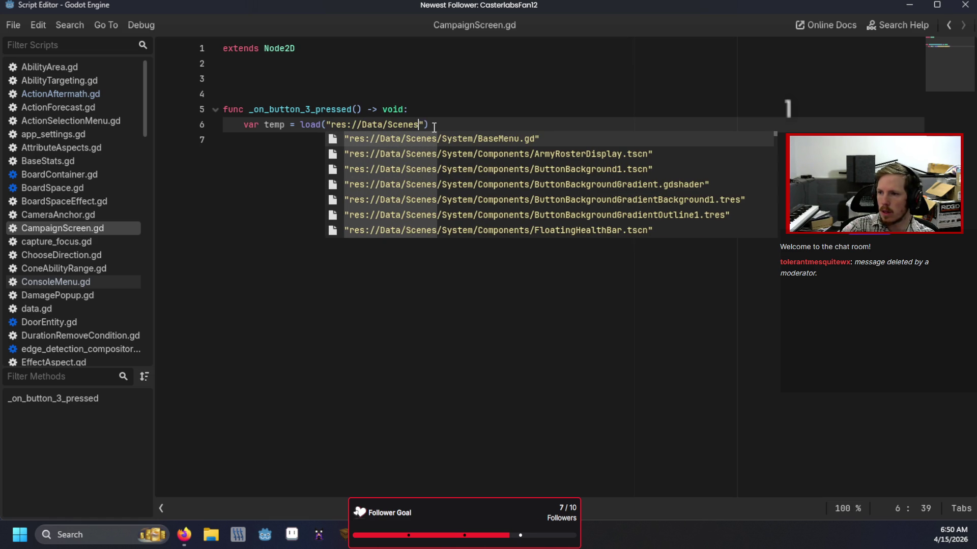
pyautogui.write('orld/B')
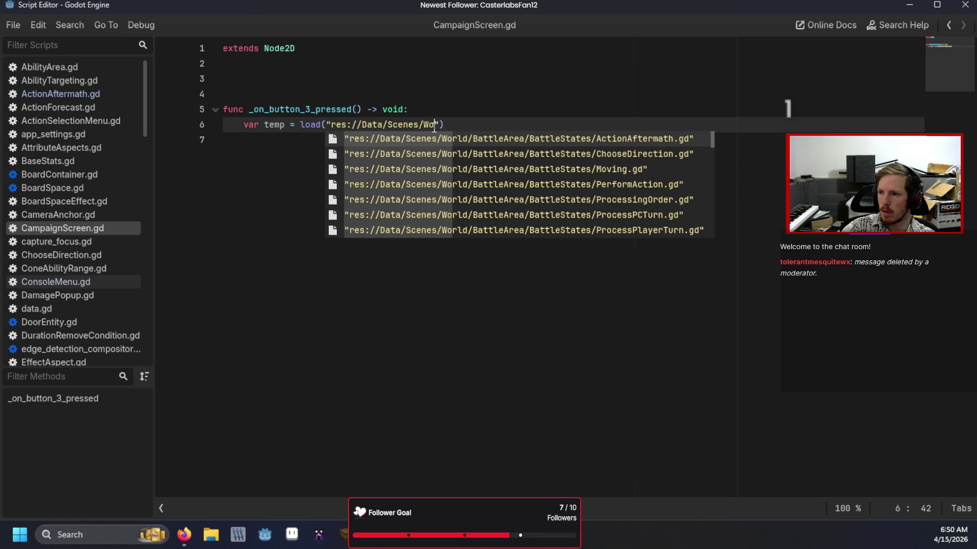
pyautogui.write('att')
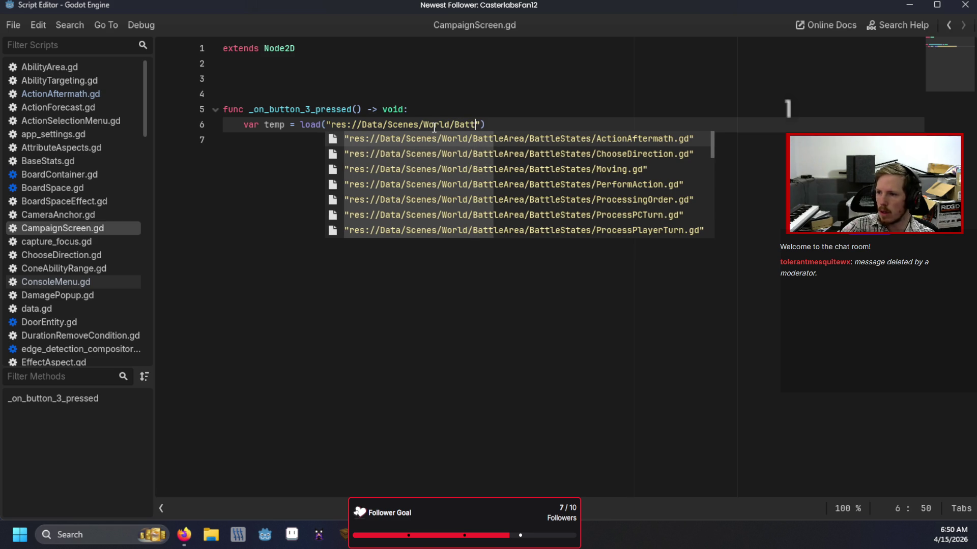
pyautogui.press('Down')
pyautogui.press('Down')
pyautogui.press('Down')
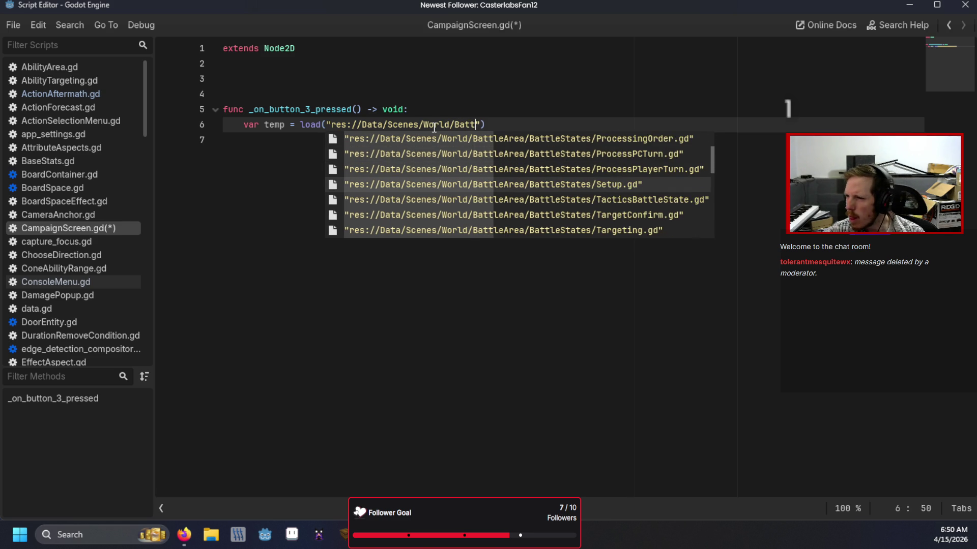
pyautogui.press('Down')
pyautogui.press('Down')
pyautogui.press('Down')
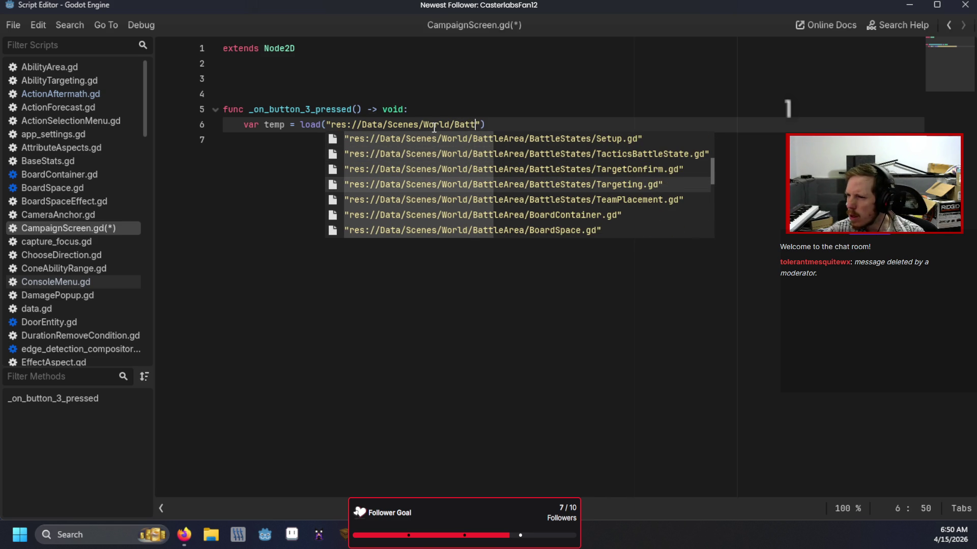
pyautogui.press('Down')
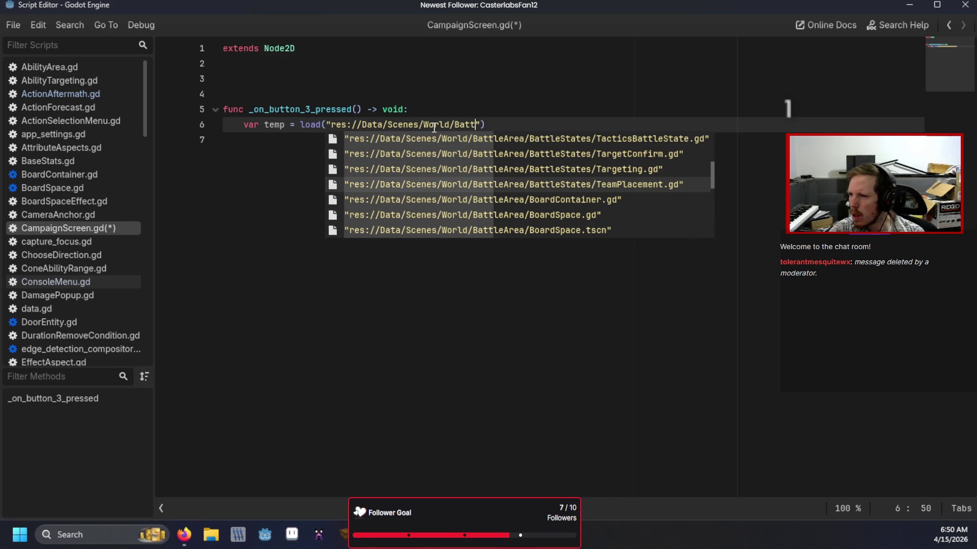
pyautogui.write('l')
pyautogui.write('eArea/')
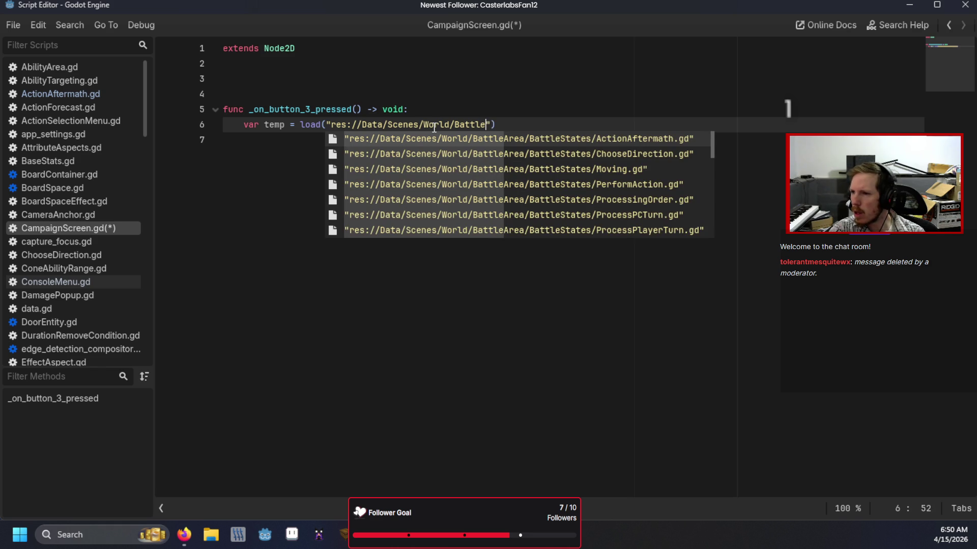
pyautogui.write('T')
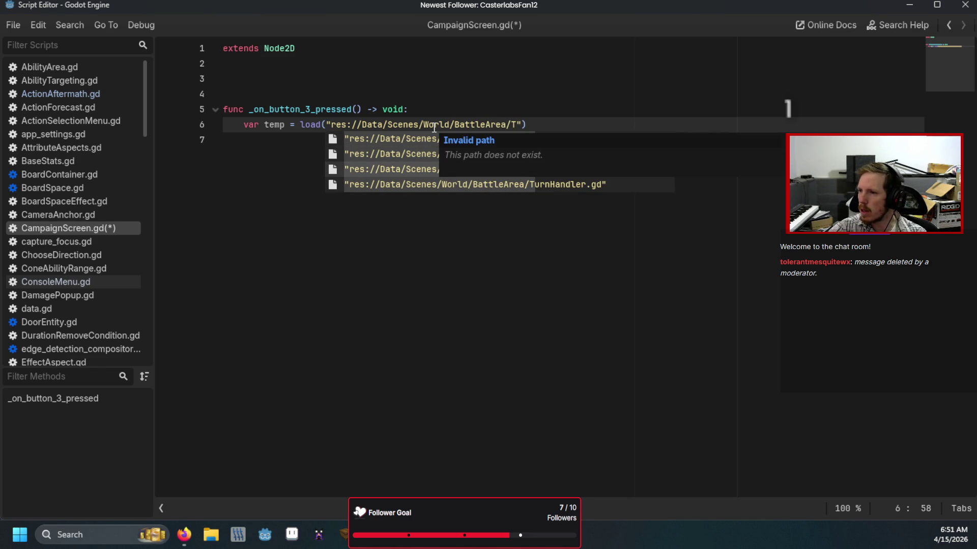
pyautogui.press('Return')
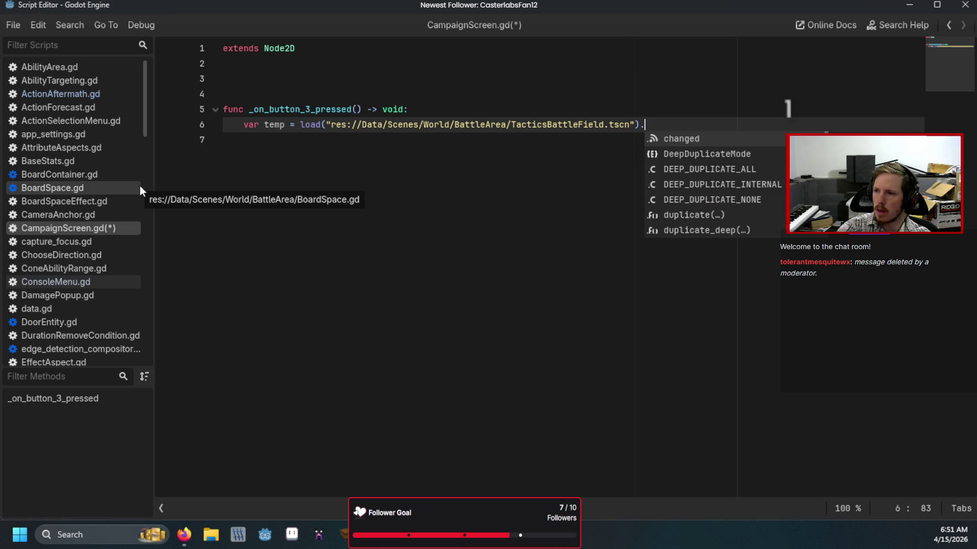
pyautogui.write('instantiate(')
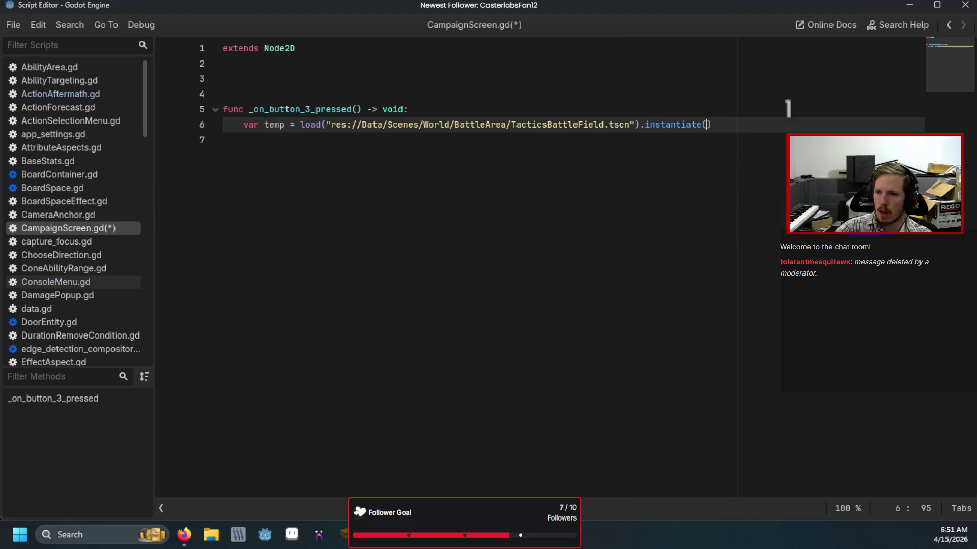
pyautogui.hotkey('alt', 'Left')
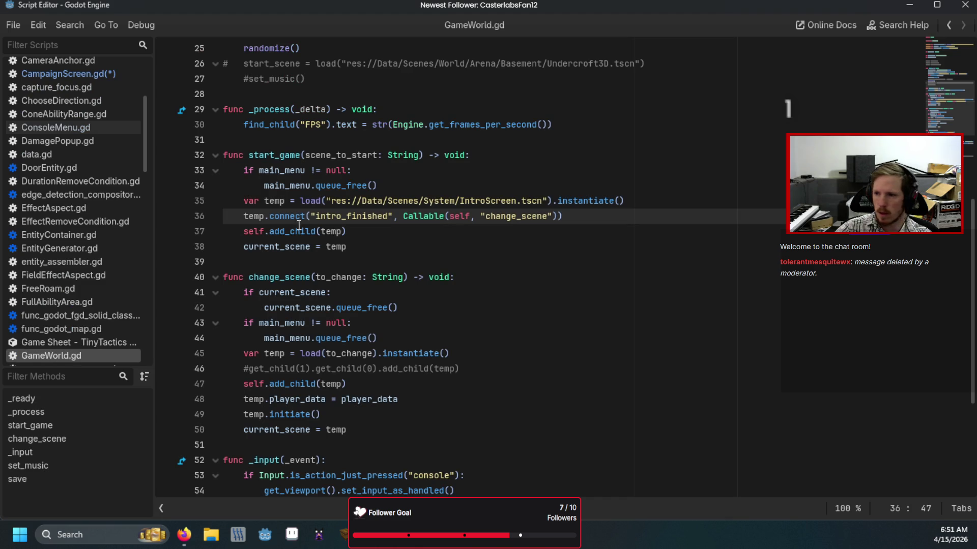
# Strip load() and .instantiate() so temp holds just the TacticsBattleField.tscn path string
pyautogui.click(469, 239)
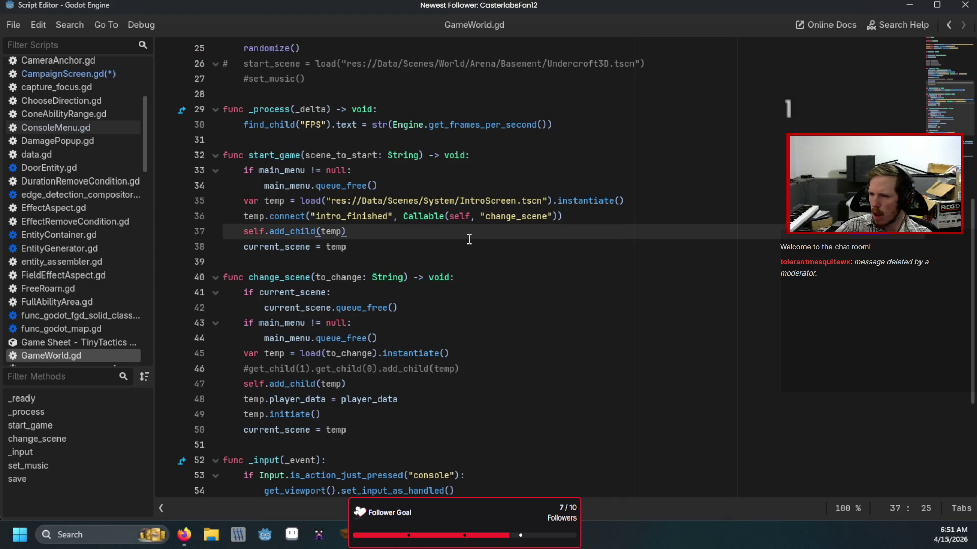
pyautogui.click(469, 243)
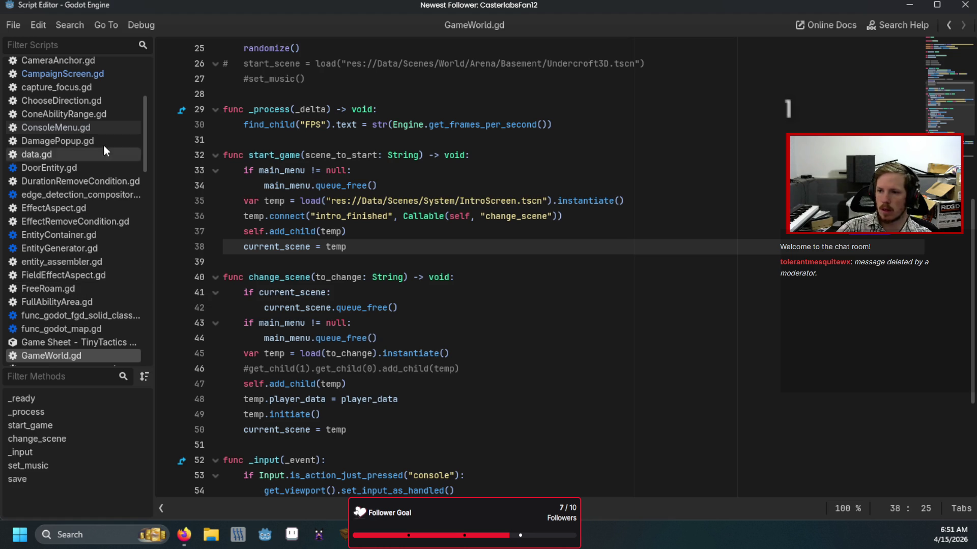
pyautogui.click(91, 75)
pyautogui.moveTo(722, 120); pyautogui.dragTo(643, 121)
pyautogui.press('BackSpace')
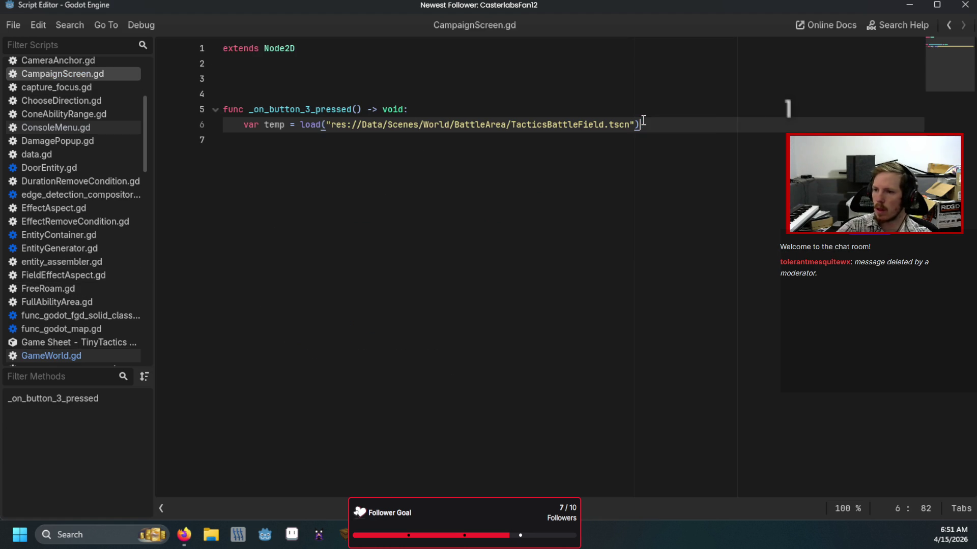
pyautogui.click(326, 125)
pyautogui.press('BackSpace')
pyautogui.press('BackSpace')
pyautogui.press('BackSpace')
pyautogui.press('BackSpace')
pyautogui.press('BackSpace')
pyautogui.click(628, 125)
pyautogui.press('BackSpace')
# Add get_parent().change_scene(temp), save CampaignScreen.gd, and delete the blank lines above the function
pyautogui.press('Return')
pyautogui.write('get_pa')
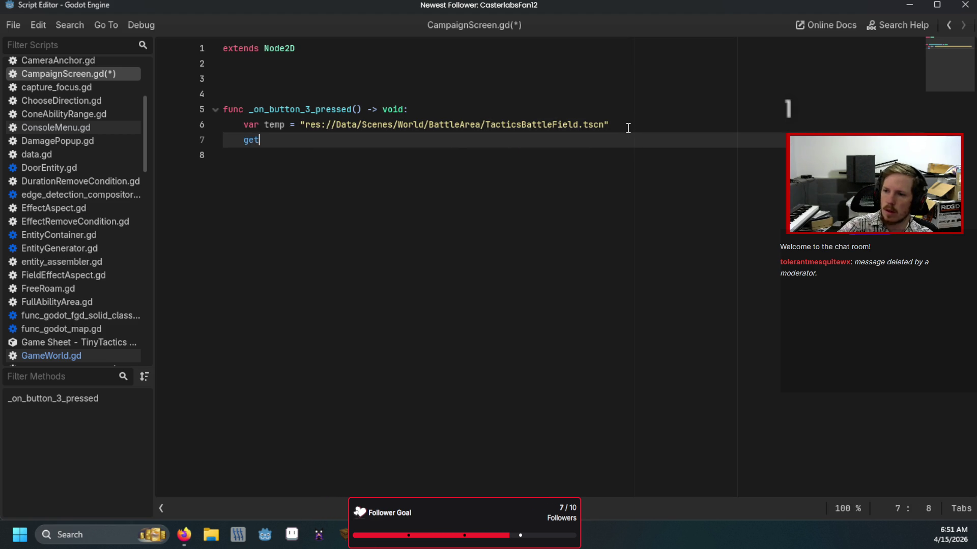
pyautogui.press('Return')
pyautogui.write('.change_s')
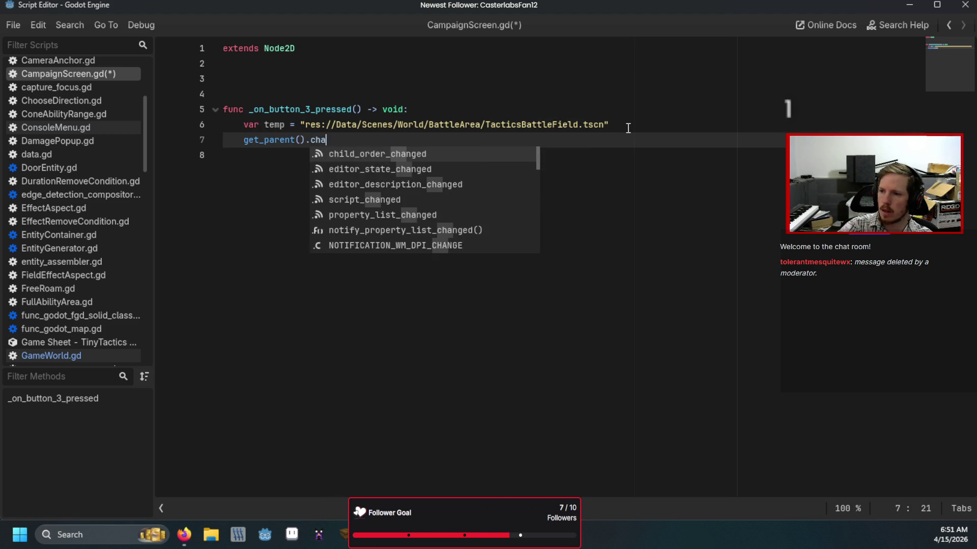
pyautogui.write('cene(temp')
pyautogui.hotkey('ctrl', 's')
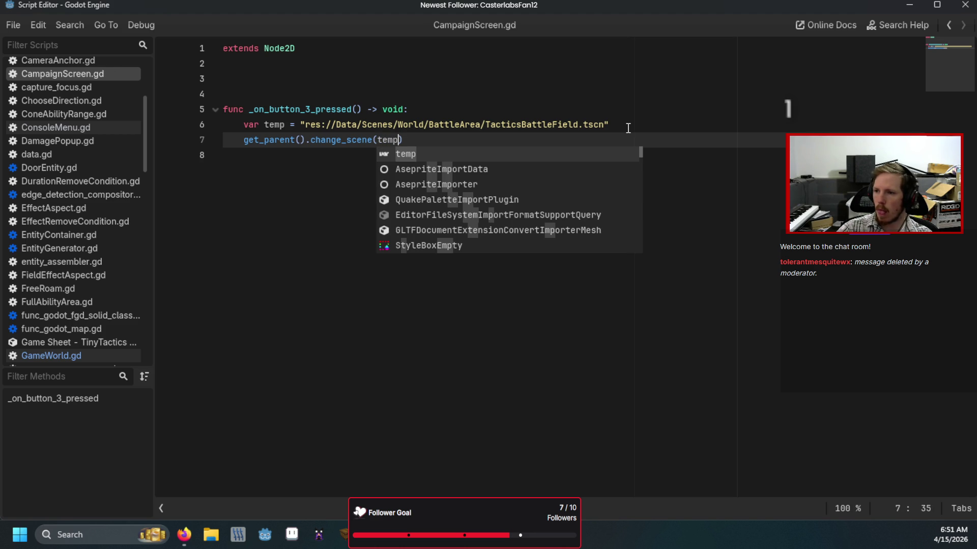
pyautogui.click(625, 109)
pyautogui.click(329, 94)
pyautogui.press('BackSpace')
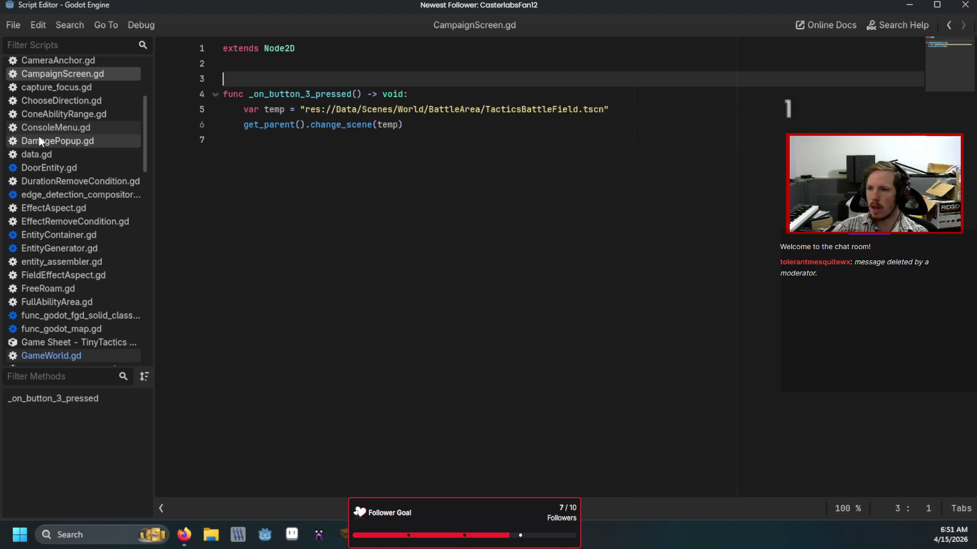
pyautogui.press('BackSpace')
pyautogui.hotkey('alt', 'Tab')
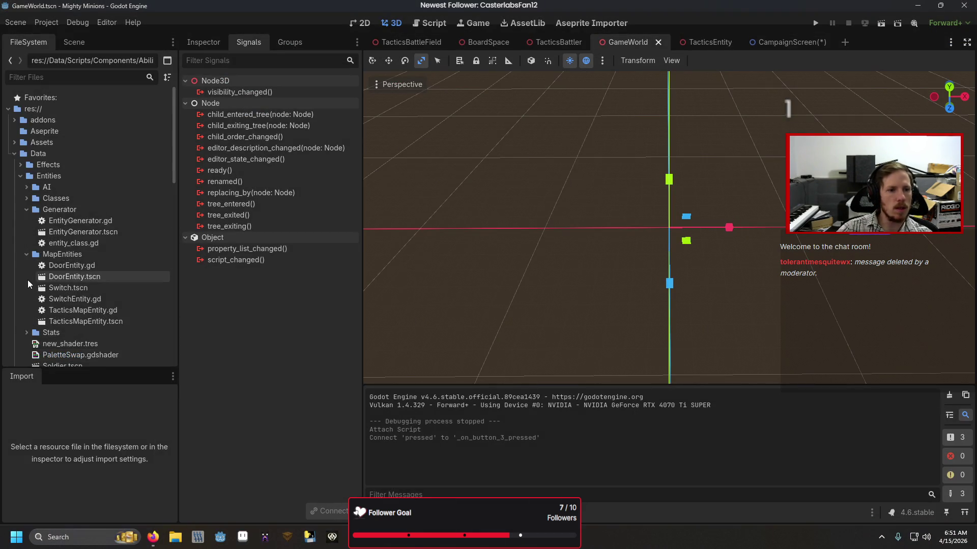
# In the FileSystem dock, collapse Entities and Scripts, expand Scenes > System and open IntroScreen.gd
pyautogui.scroll(-3, 28, 229)
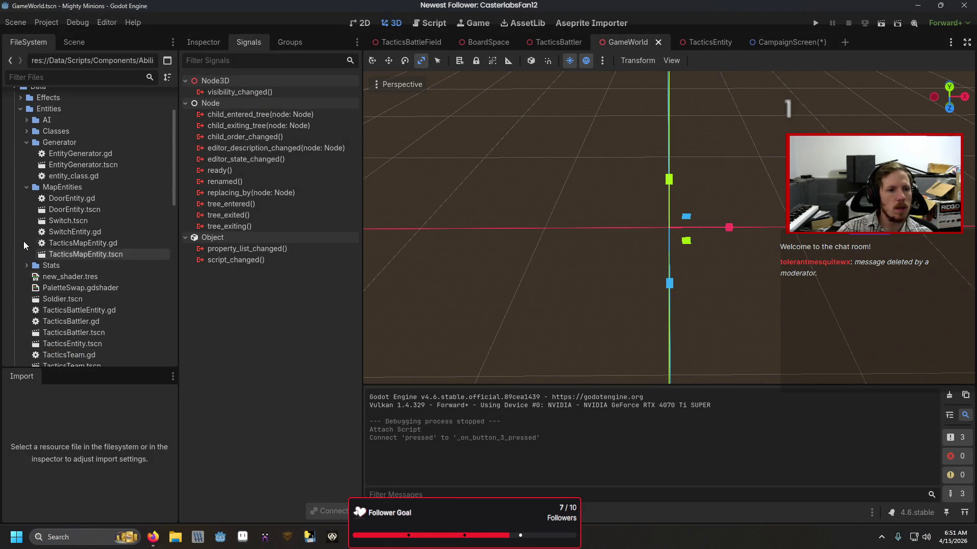
pyautogui.click(21, 108)
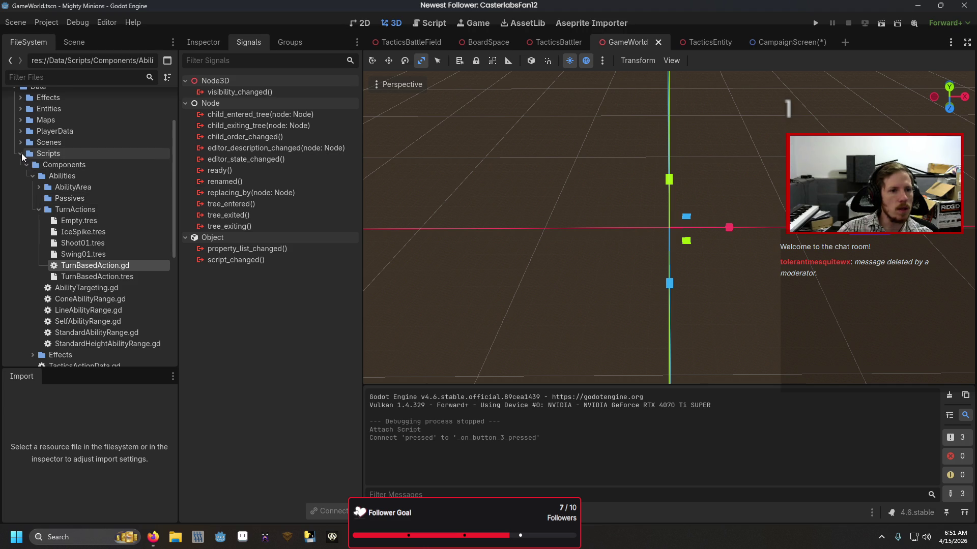
pyautogui.click(21, 153)
pyautogui.click(25, 200)
pyautogui.click(21, 199)
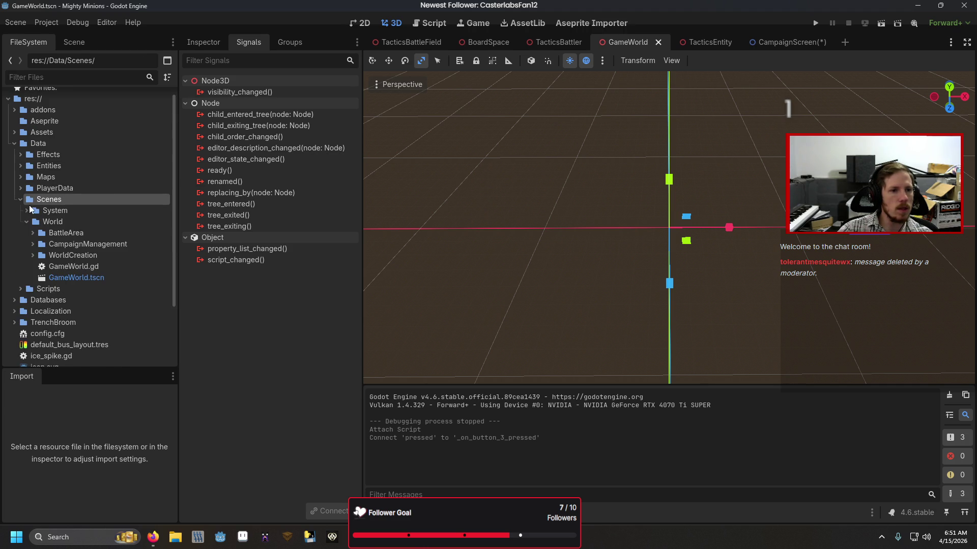
pyautogui.click(26, 211)
pyautogui.scroll(-3, 31, 224)
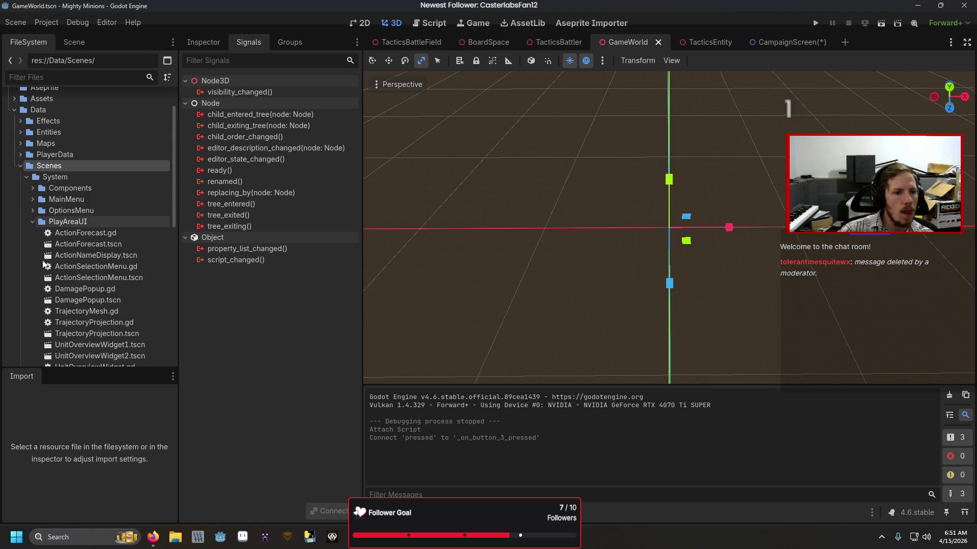
pyautogui.click(35, 177)
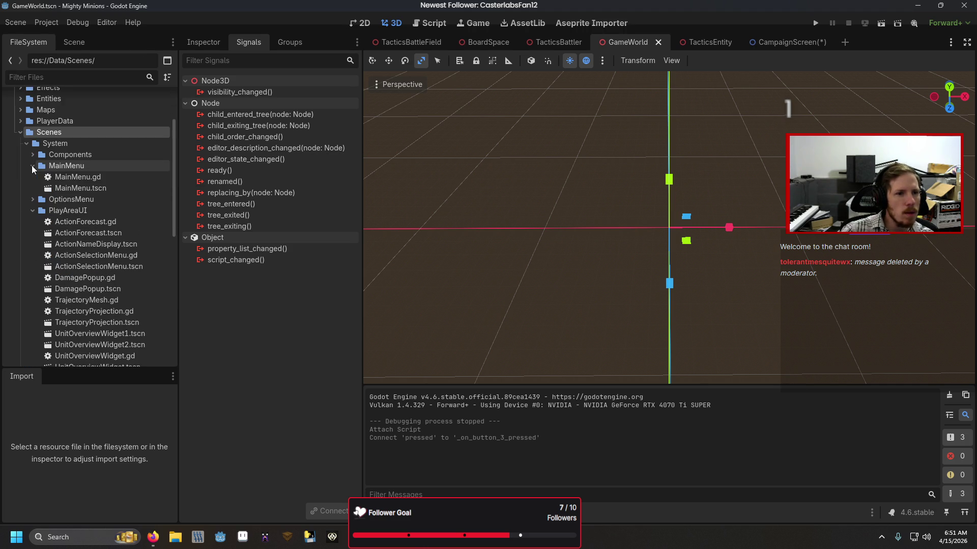
pyautogui.click(35, 177)
pyautogui.click(41, 189)
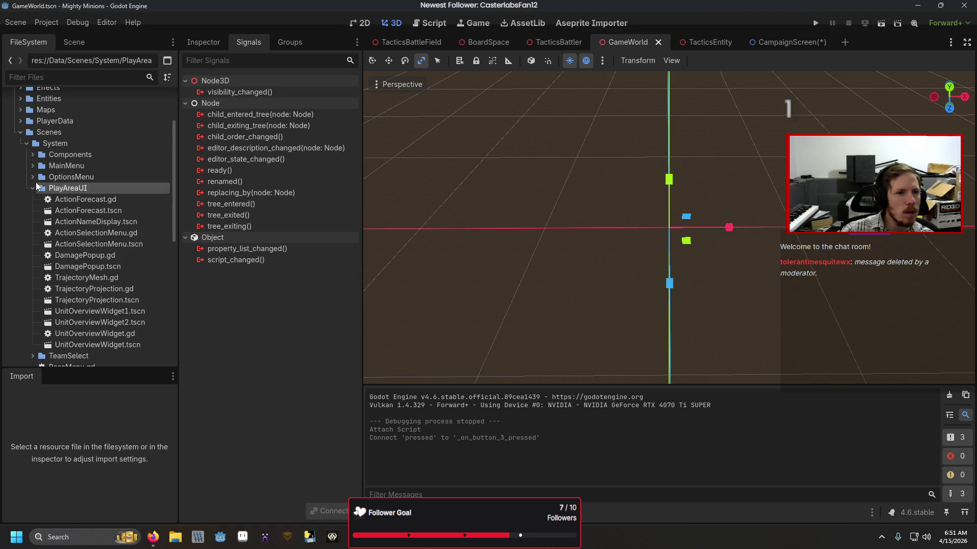
pyautogui.click(34, 189)
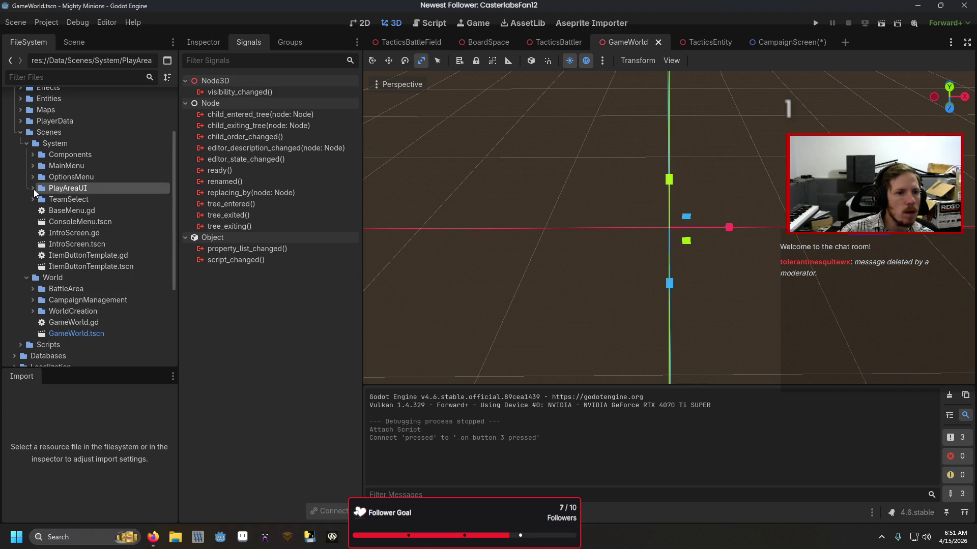
pyautogui.click(68, 233)
pyautogui.doubleClick(68, 234)
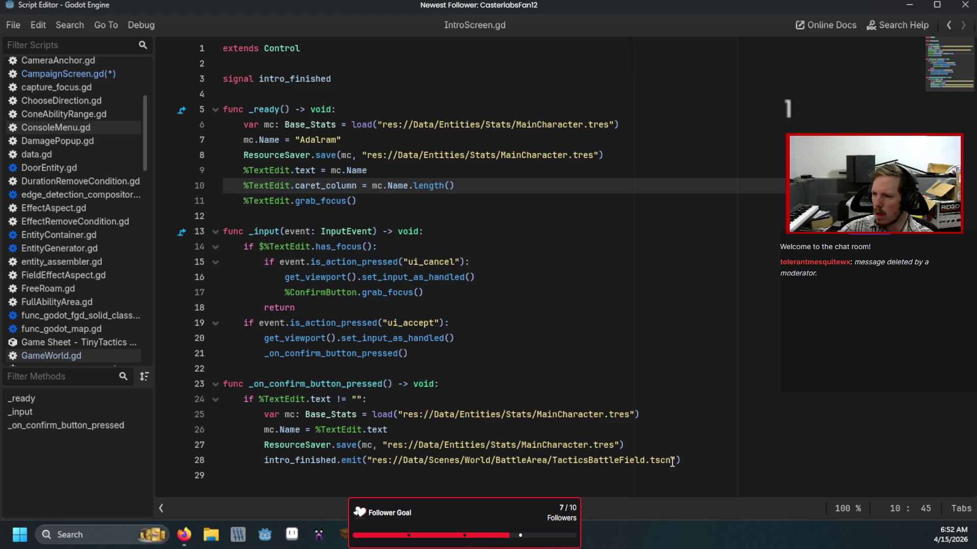
# Change the intro_finished.emit path to CampaignManagement/CampaignScreen.tscn and save all scripts
pyautogui.doubleClick(536, 461)
pyautogui.press('BackSpace')
pyautogui.press('Delete')
pyautogui.press('Delete')
pyautogui.press('Delete')
pyautogui.press('Delete')
pyautogui.press('BackSpace')
pyautogui.write('/')
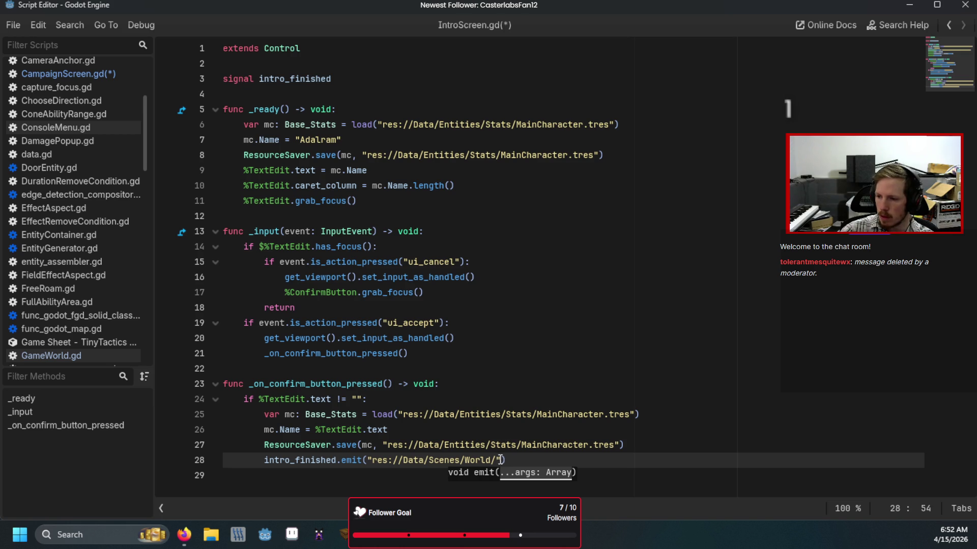
pyautogui.write('Campaign')
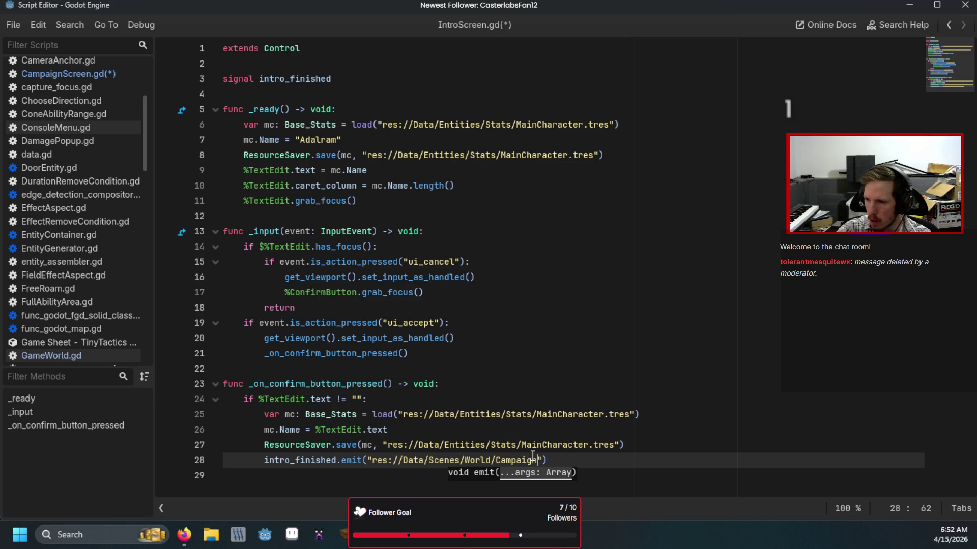
pyautogui.write('Management')
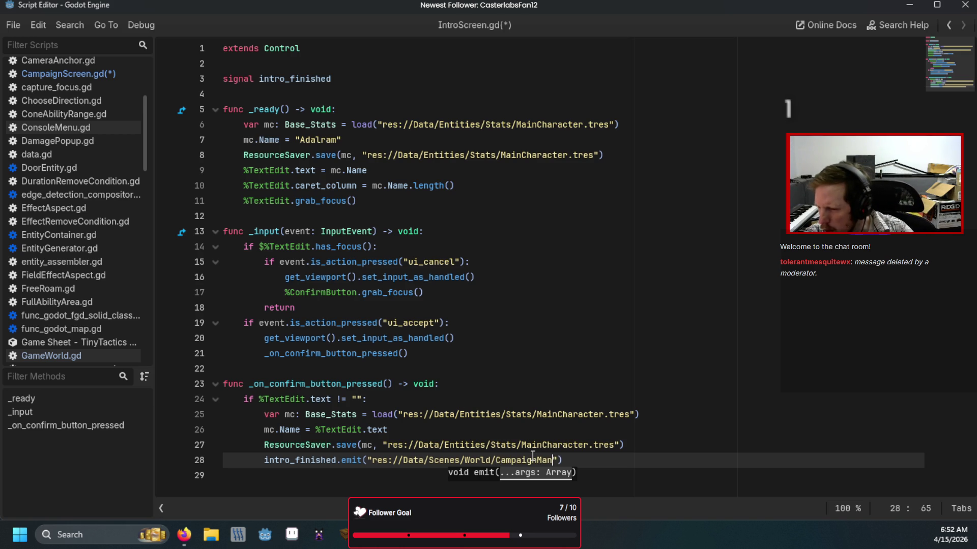
pyautogui.write('/C')
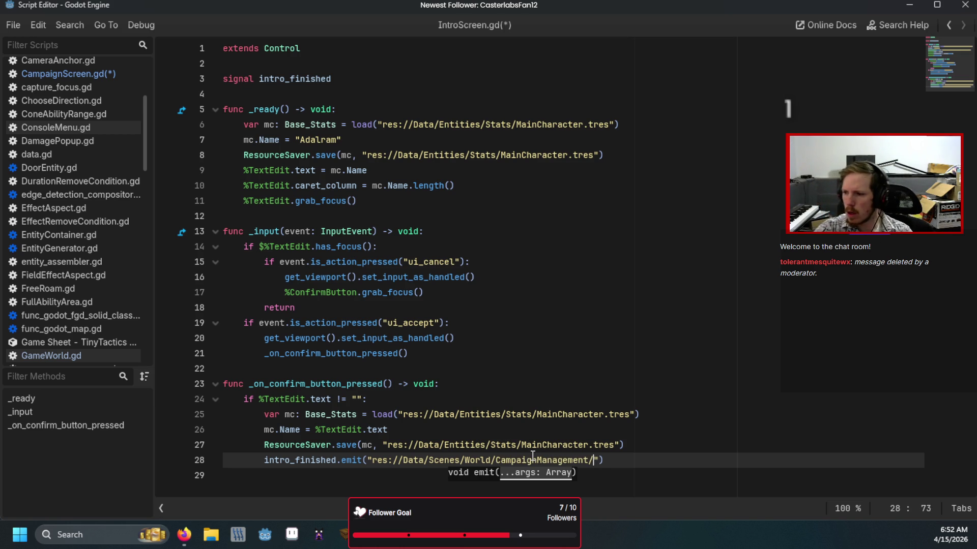
pyautogui.write('ampaign')
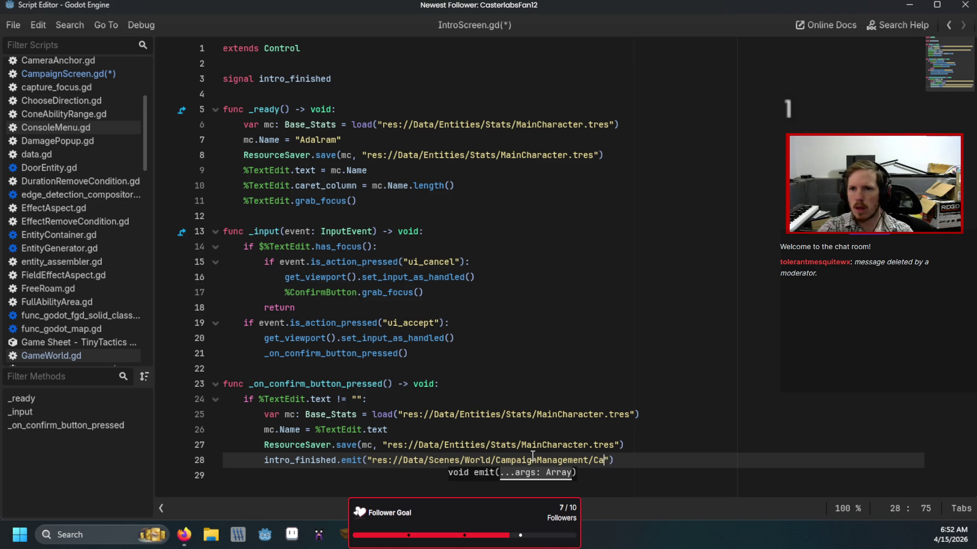
pyautogui.write('Screen.t')
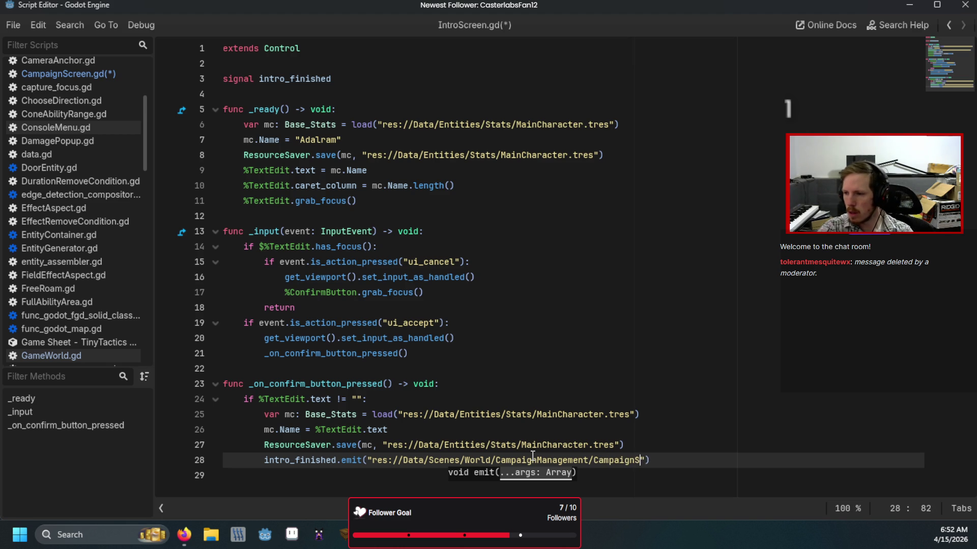
pyautogui.write('scn')
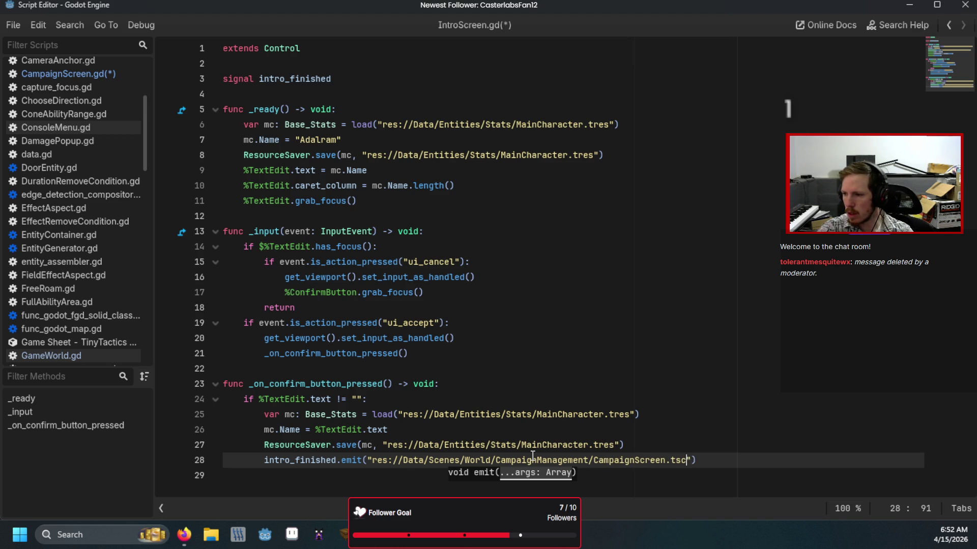
pyautogui.click(568, 402)
pyautogui.hotkey('ctrl', 's')
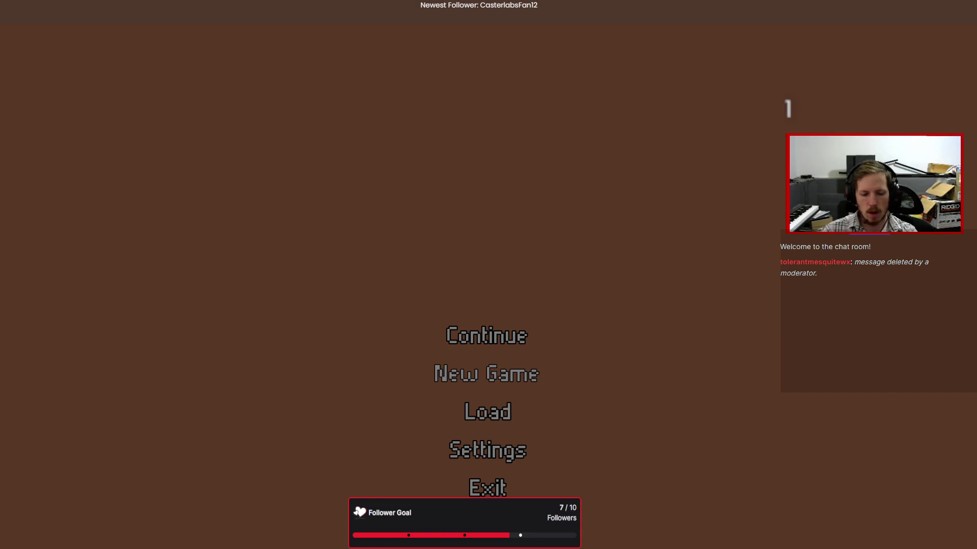
# Rerun the game, inspect temp at the breakpoint, comment out the temp.player_data line and run again
pyautogui.press('F8')
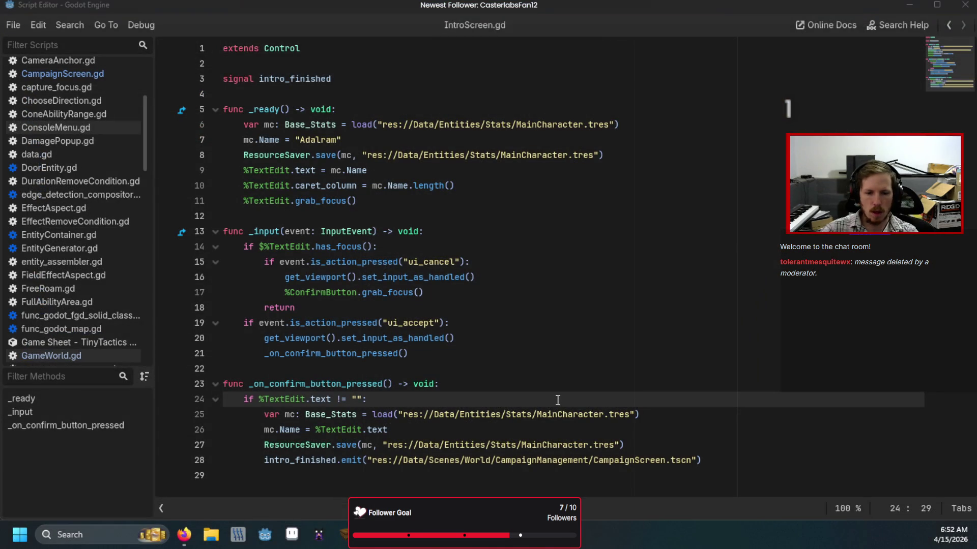
pyautogui.press('F5')
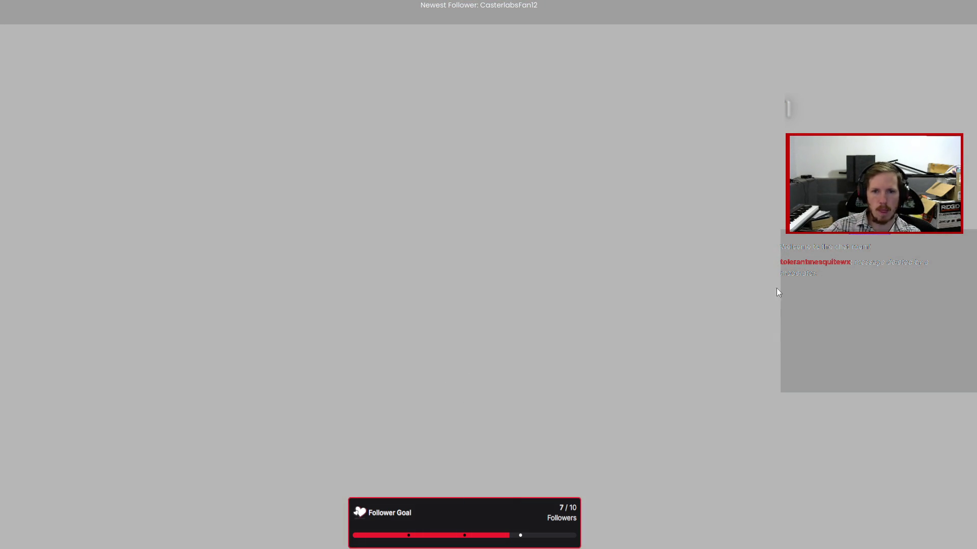
pyautogui.click(655, 334)
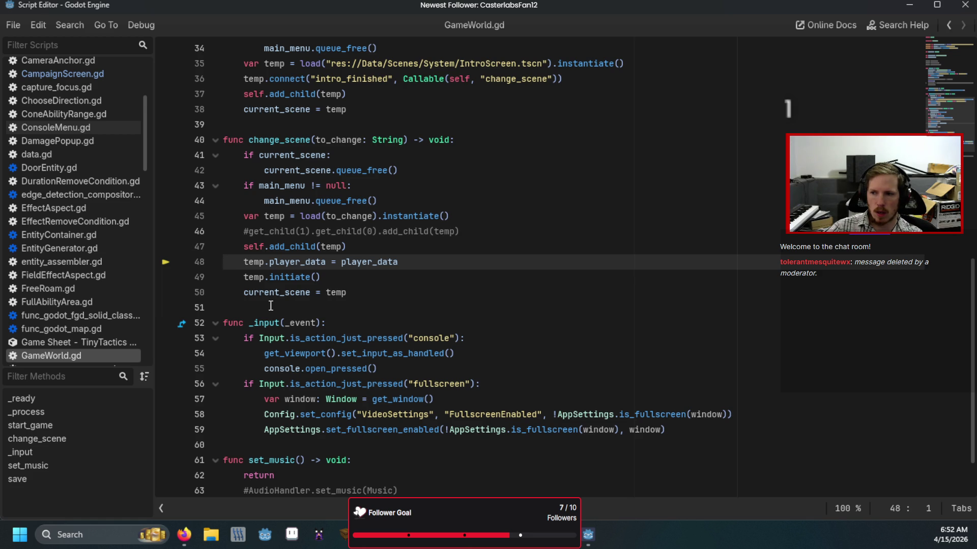
pyautogui.click(245, 261)
pyautogui.moveTo(247, 277)
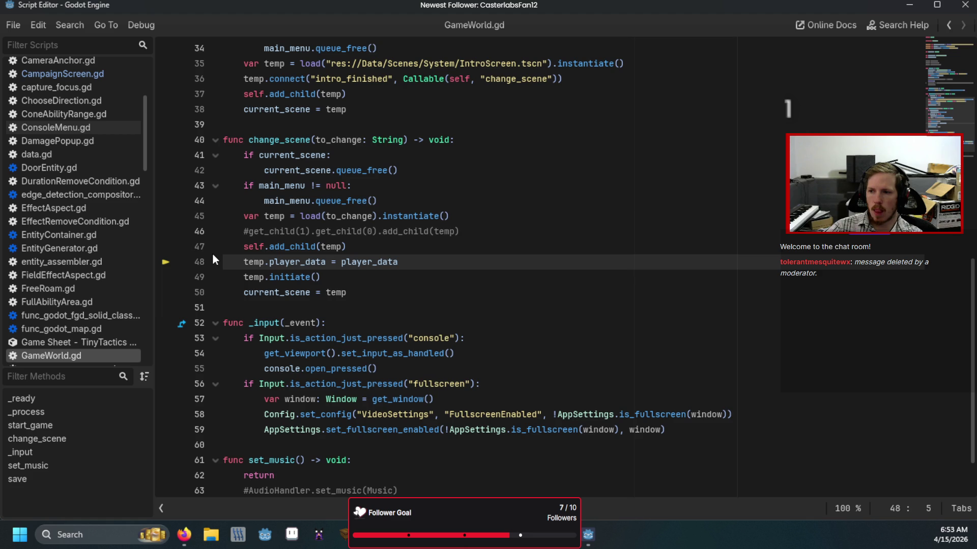
pyautogui.moveTo(261, 256)
pyautogui.click(432, 201)
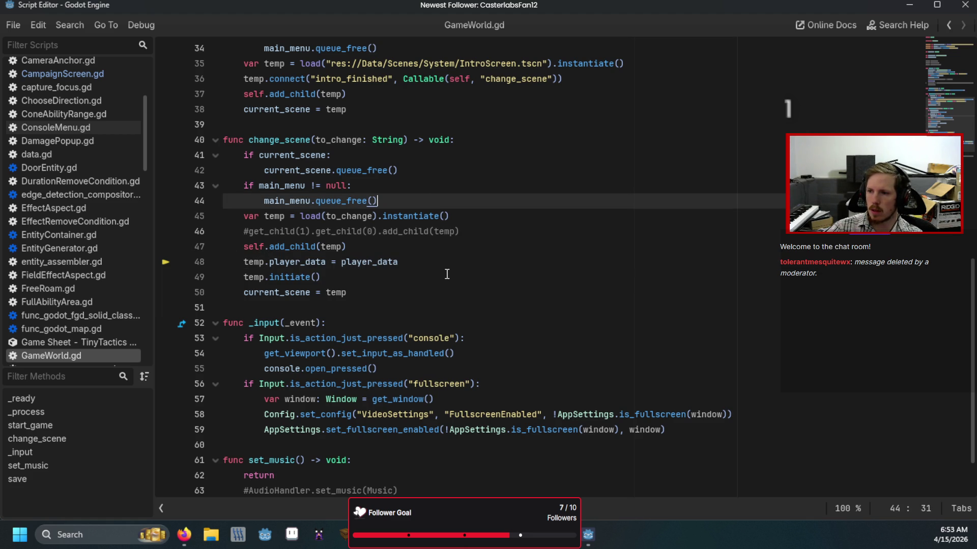
pyautogui.click(246, 261)
pyautogui.write('#')
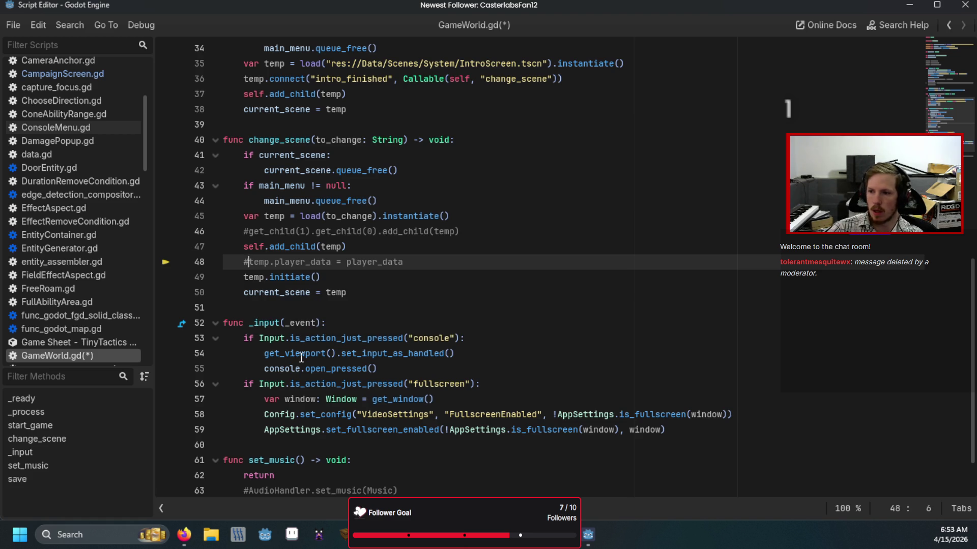
pyautogui.press('F5')
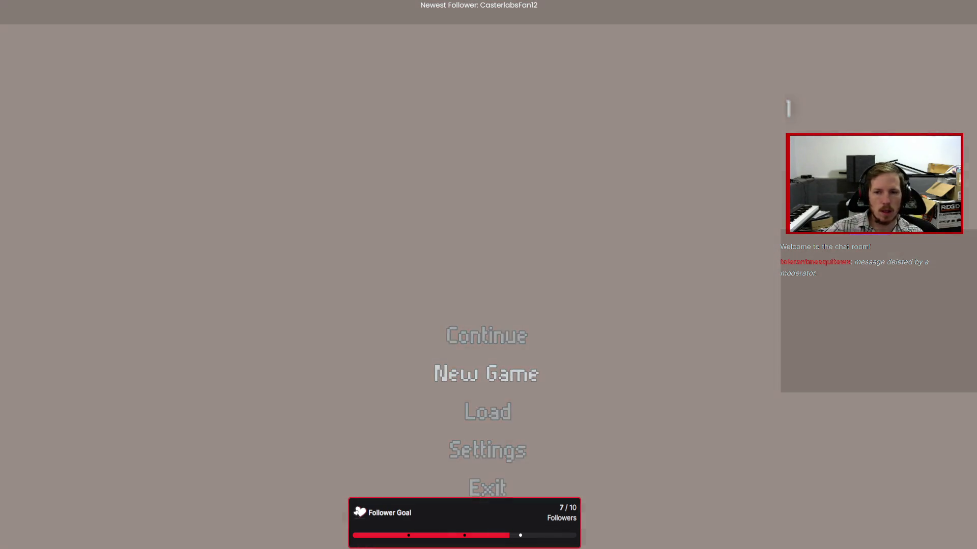
# Play to the breakpoint again, comment out temp.initiate(), and relaunch to a new game
pyautogui.press('Return')
pyautogui.click(627, 335)
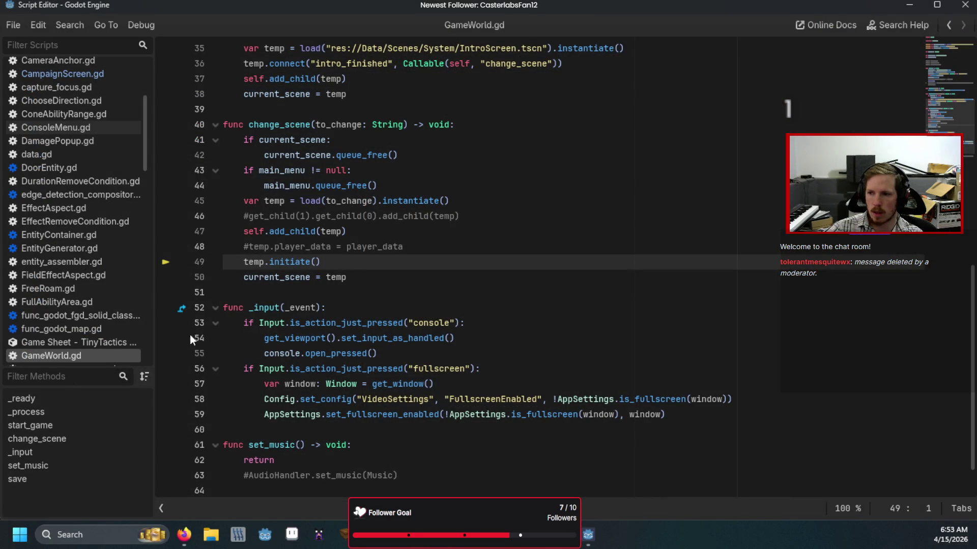
pyautogui.click(244, 262)
pyautogui.write('#')
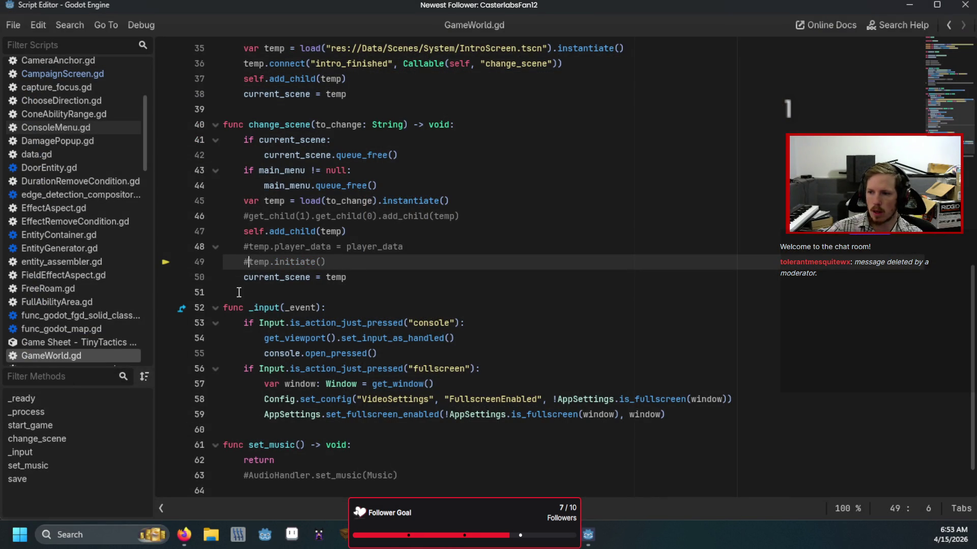
pyautogui.moveTo(446, 319)
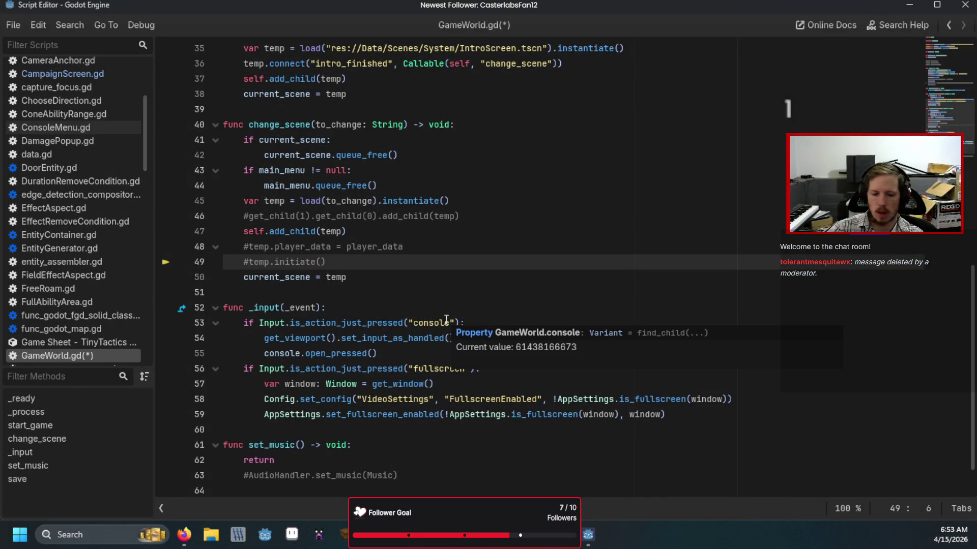
pyautogui.press('F5')
pyautogui.press('Return')
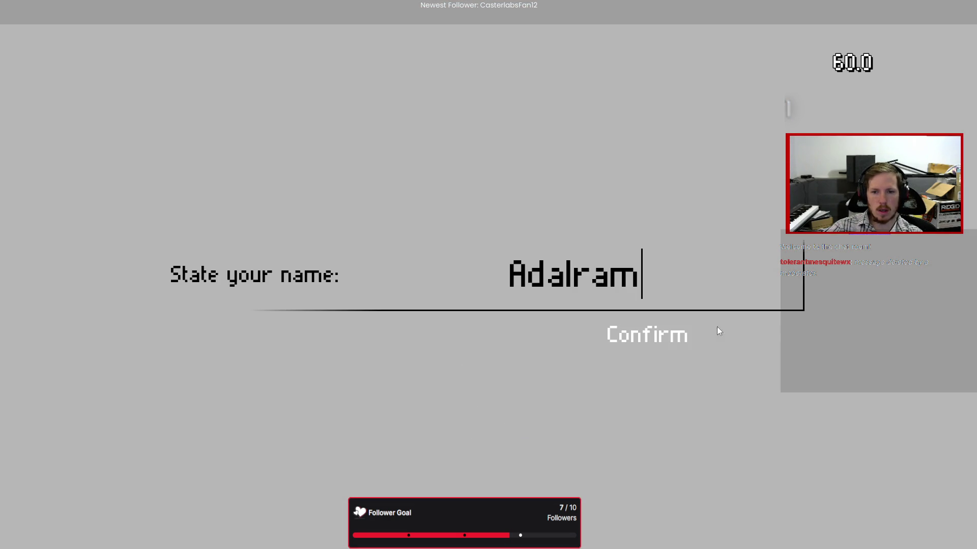
# Play into the battle, remove the stray letter on line 115, and inspect the TacticsBattleField scene and script
pyautogui.press('Return')
pyautogui.click(584, 283)
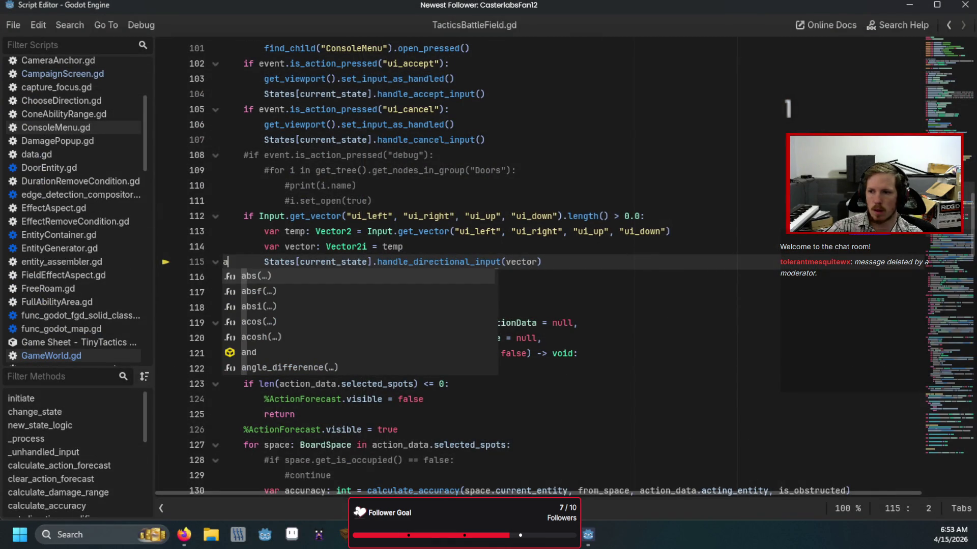
pyautogui.press('BackSpace')
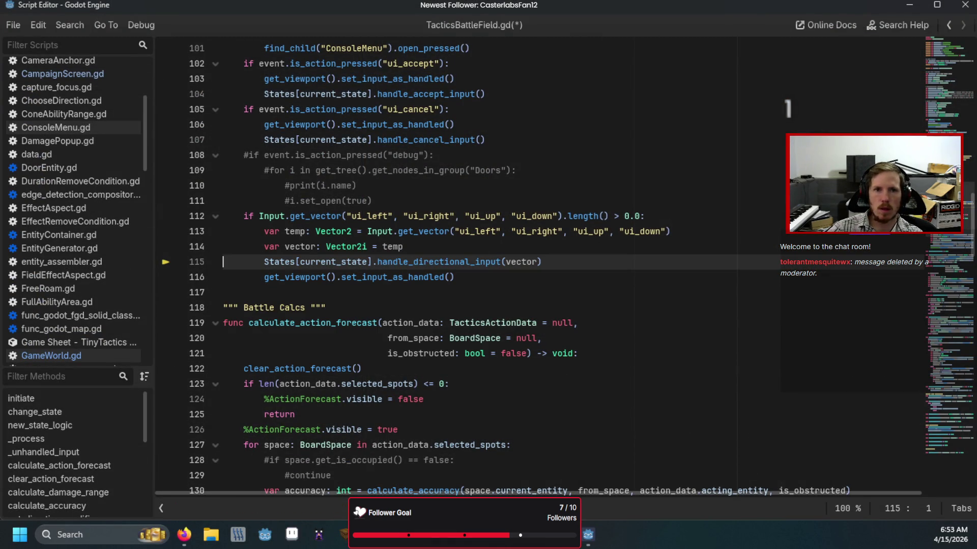
pyautogui.hotkey('ctrl', 'F2')
pyautogui.click(87, 41)
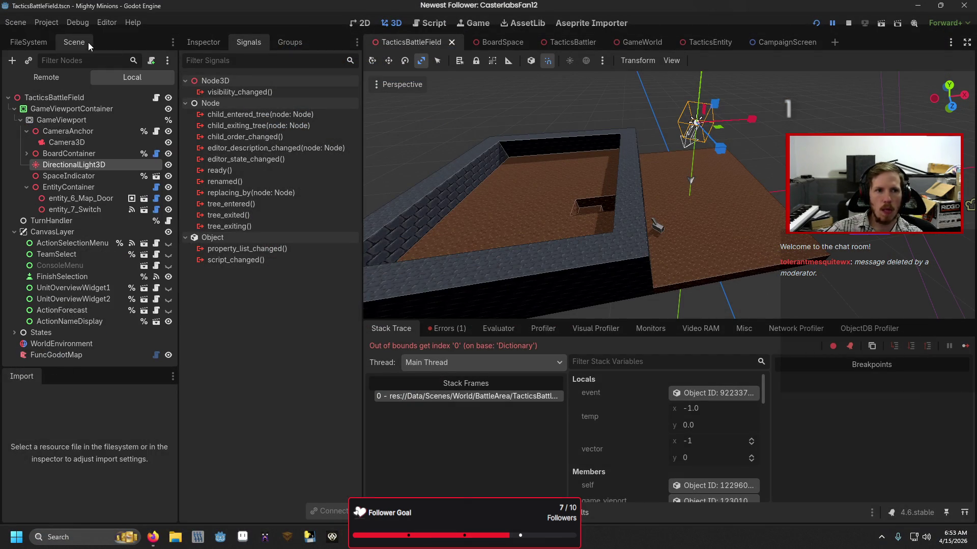
pyautogui.hotkey('ctrl', 'F3')
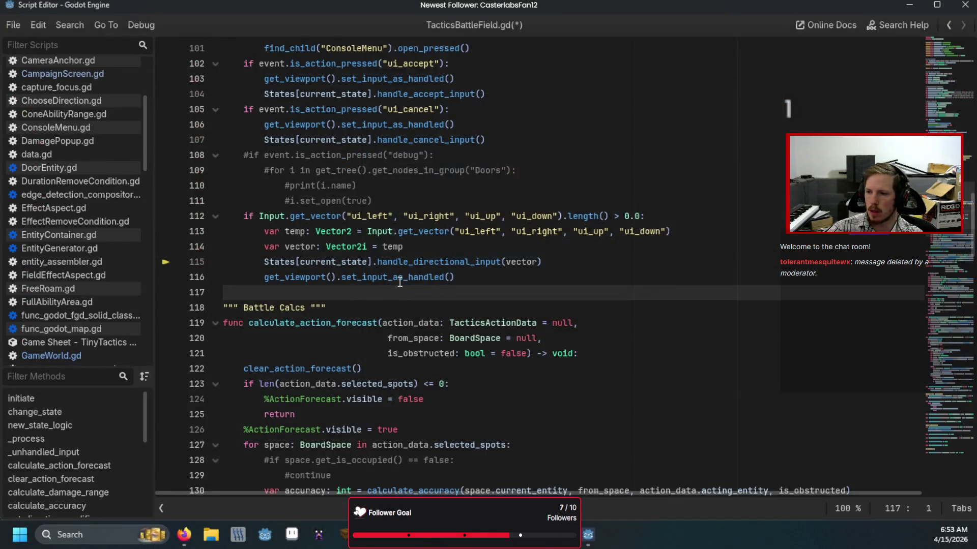
pyautogui.scroll(3, 400, 281)
pyautogui.scroll(-1, 400, 281)
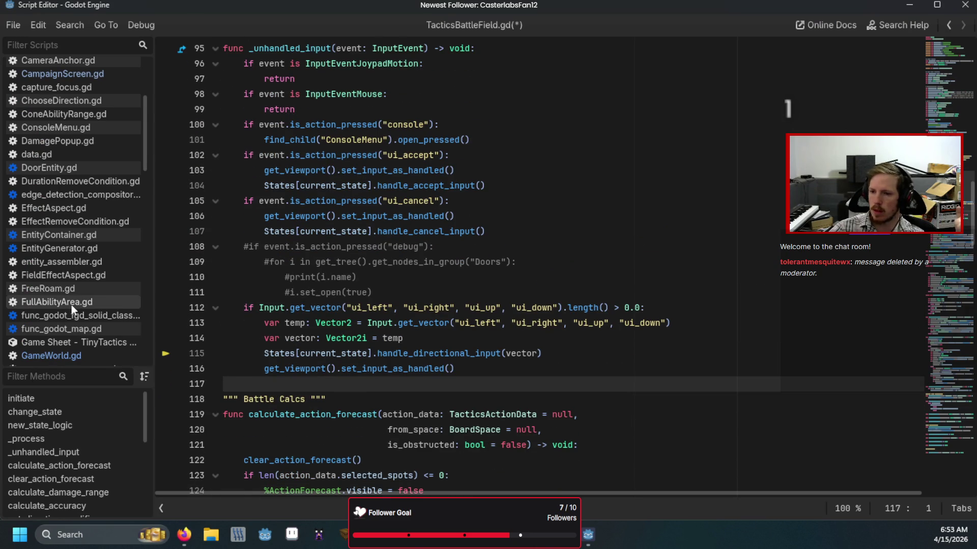
pyautogui.scroll(-2, 70, 303)
# In GameWorld.gd add 'if temp is TacticsBattleField:' and nest the uncommented player_data and initiate() lines under it
pyautogui.click(73, 283)
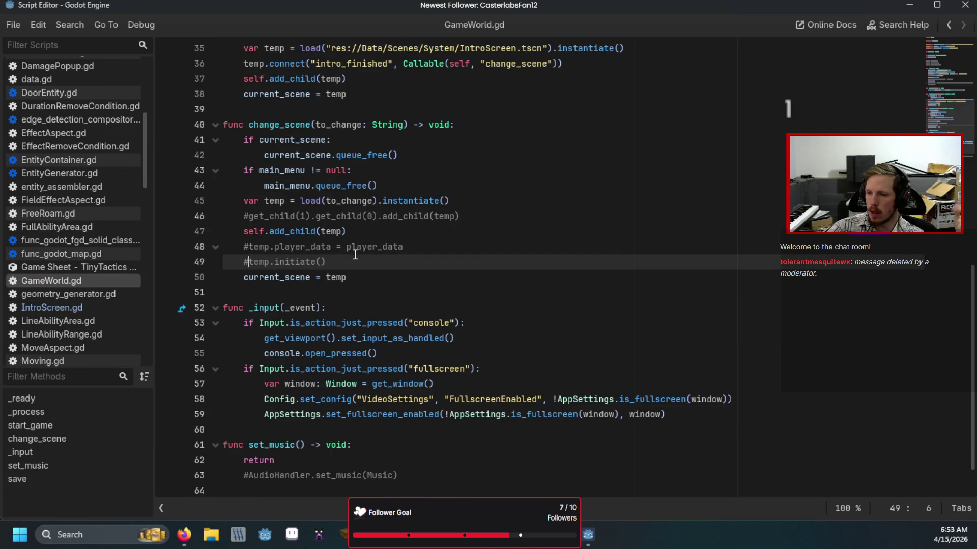
pyautogui.click(371, 235)
pyautogui.press('Return')
pyautogui.write('if temp is TacticsBattleField:')
pyautogui.press('Down')
pyautogui.press('Home')
pyautogui.press('Tab')
pyautogui.press('Right')
pyautogui.press('Delete')
pyautogui.press('Down')
pyautogui.press('Home')
pyautogui.press('Tab')
pyautogui.press('Delete')
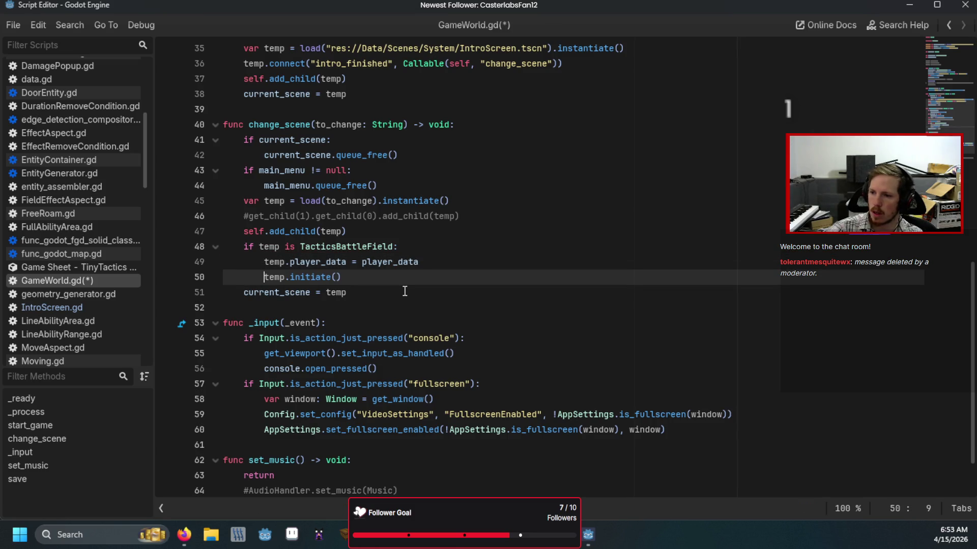
# Save and run the game, starting a new game and confirming the character name
pyautogui.press('F5')
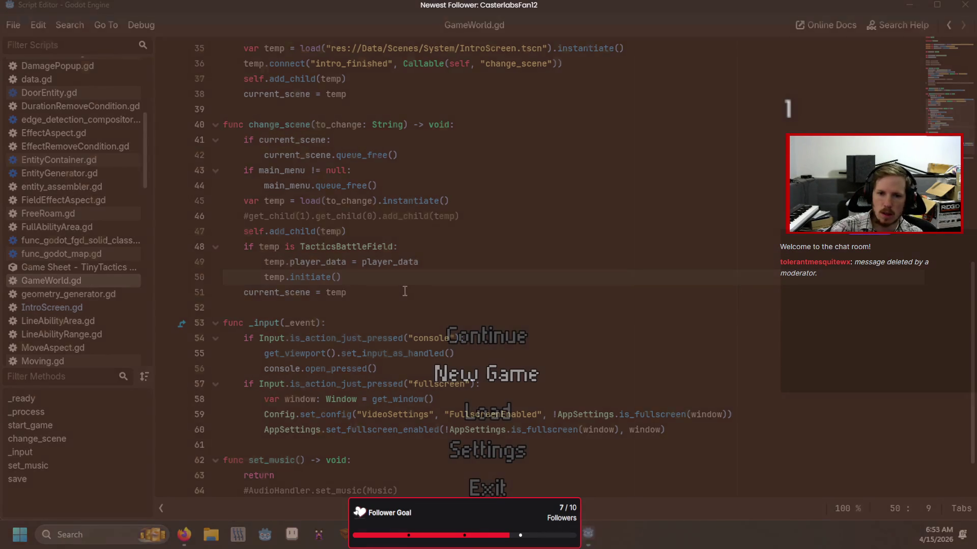
pyautogui.press('Return')
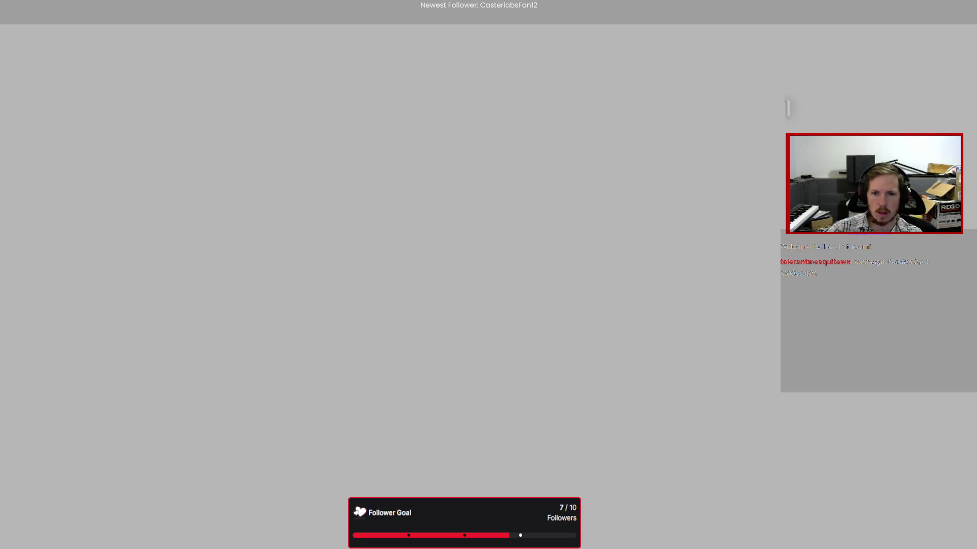
pyautogui.click(654, 337)
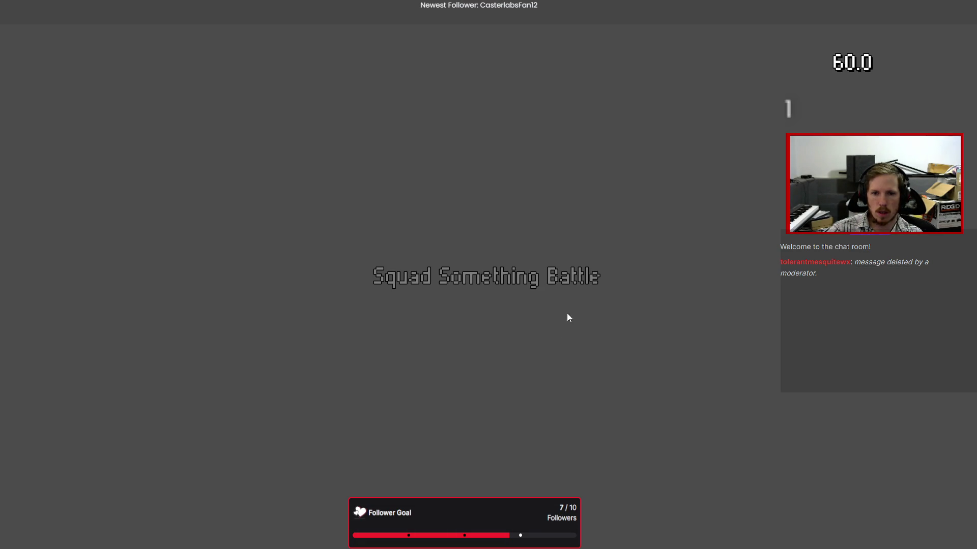
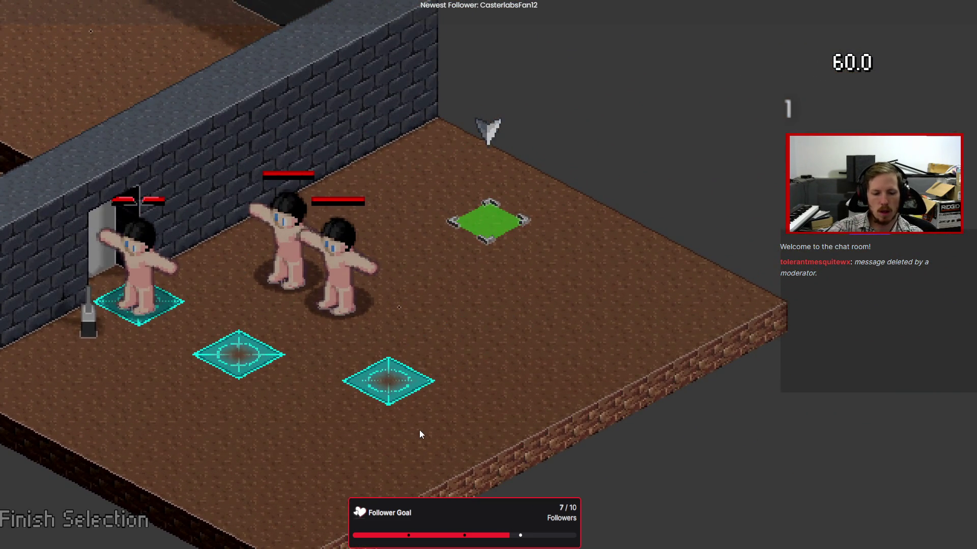
# Stop the test run and return to the TacticsBattleField 3D scene view in the editor
pyautogui.press('F8')
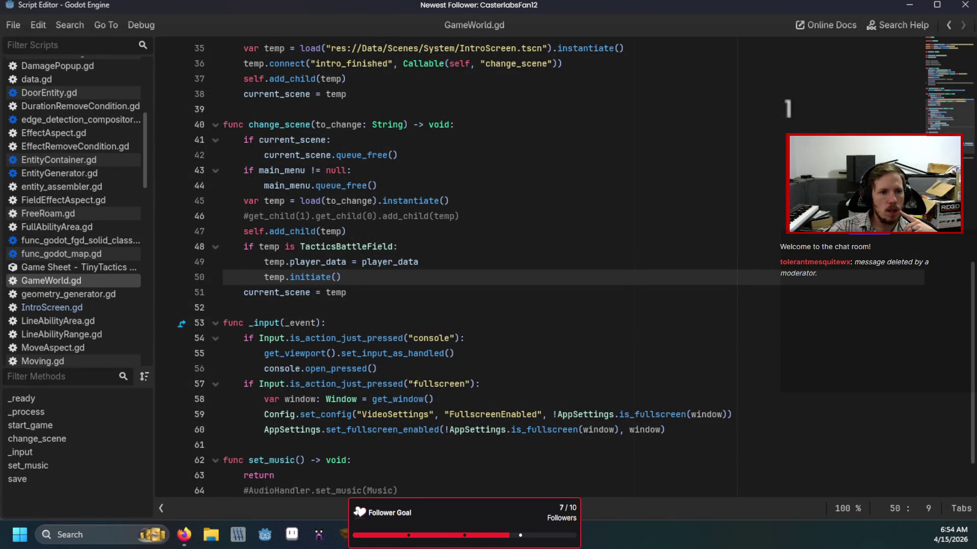
pyautogui.hotkey('alt', 'Tab')
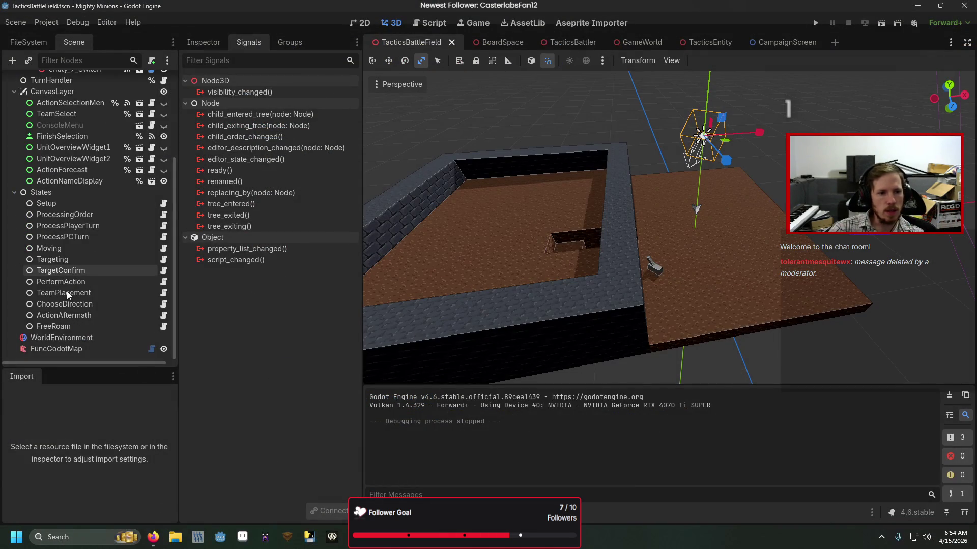
# Add a plain Node under States, rename it EndBattle, and bring up Attach Script for it
pyautogui.rightClick(63, 195)
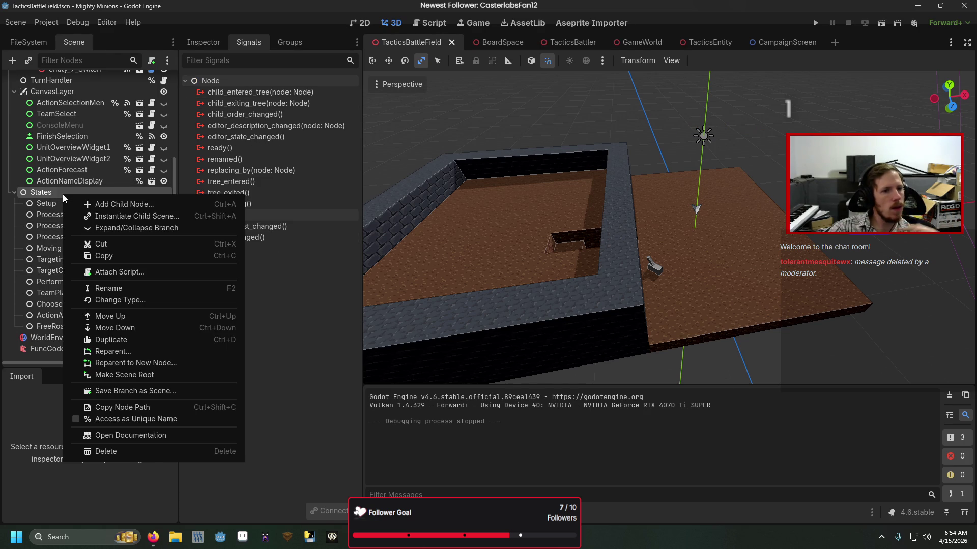
pyautogui.click(85, 202)
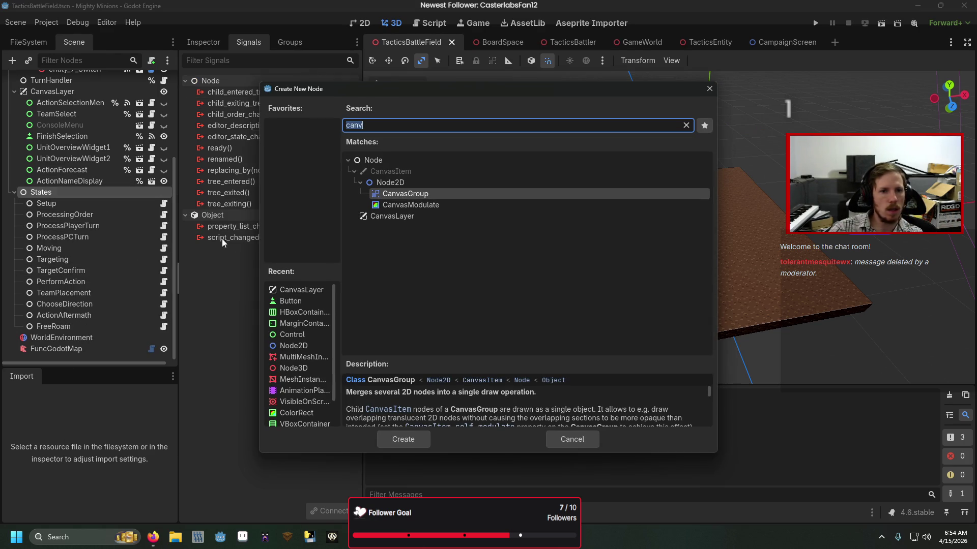
pyautogui.doubleClick(356, 160)
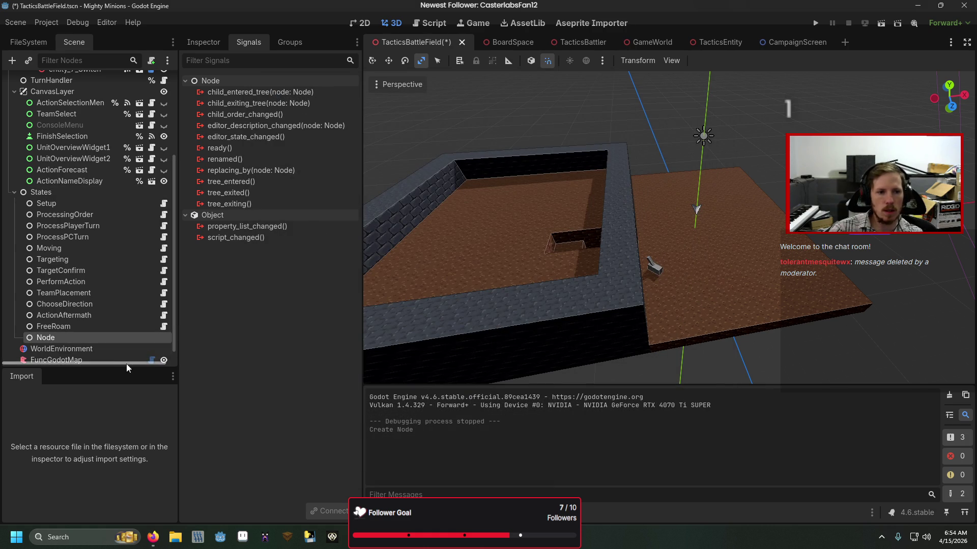
pyautogui.rightClick(109, 344)
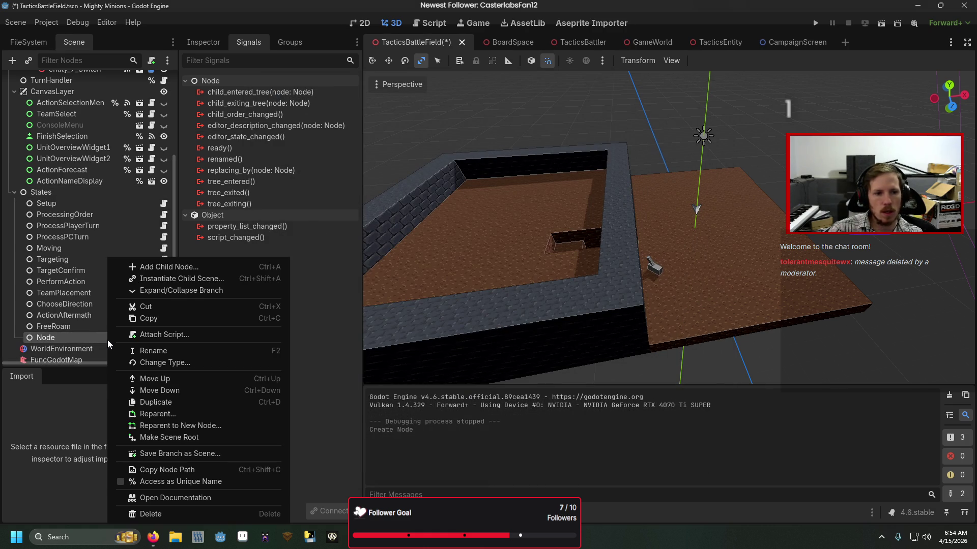
pyautogui.click(176, 353)
pyautogui.write('EndBattle')
pyautogui.press('Return')
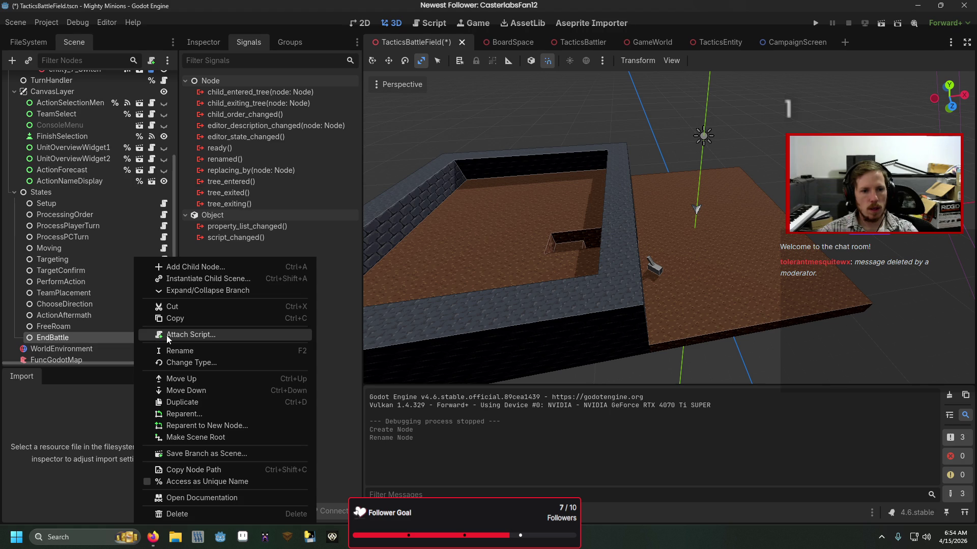
pyautogui.click(168, 336)
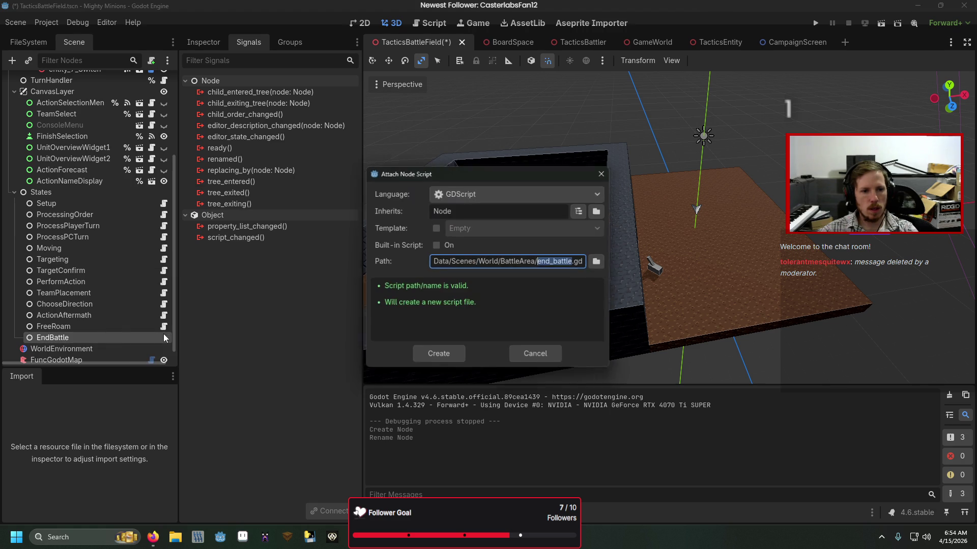
# Create EndBattle.gd in the BattleStates folder, inheriting TacticsBattleState
pyautogui.write('En')
pyautogui.click(598, 262)
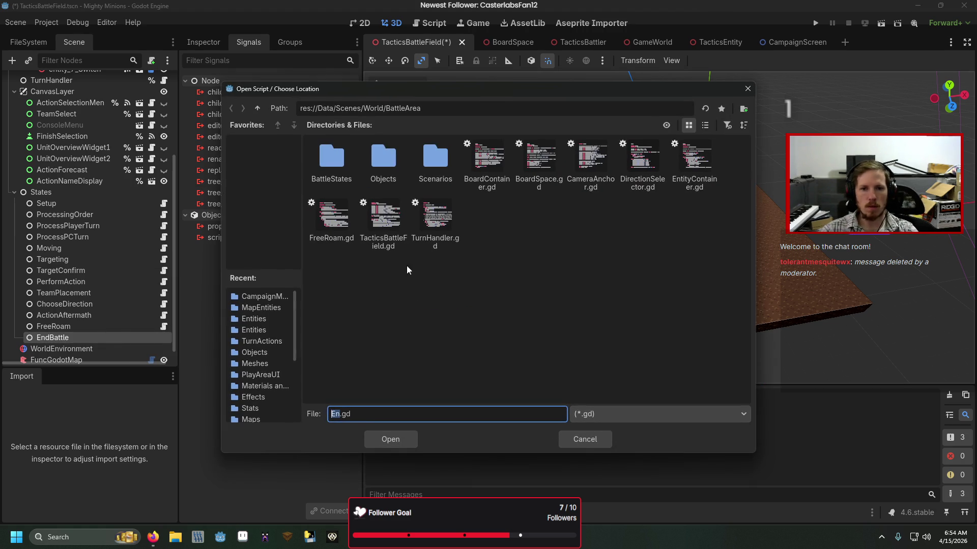
pyautogui.doubleClick(331, 158)
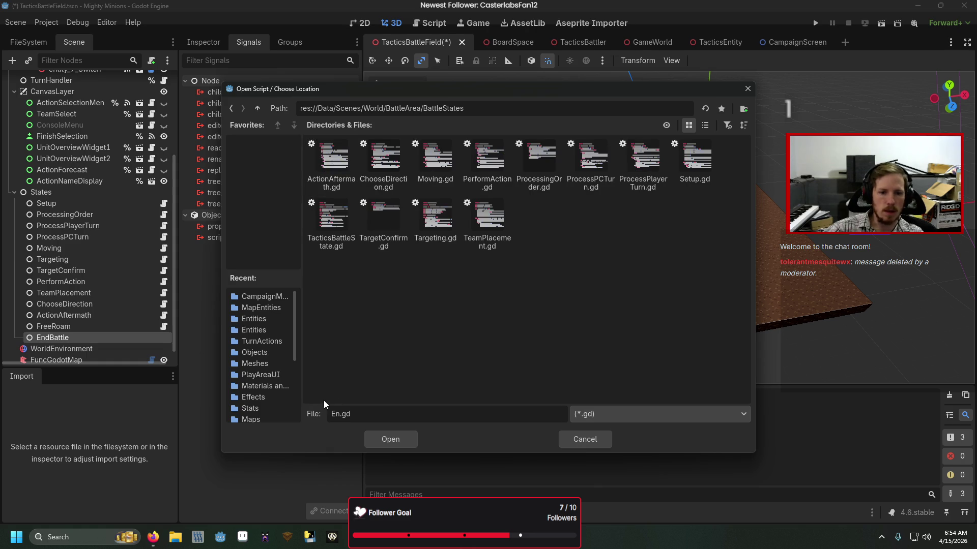
pyautogui.write('dB')
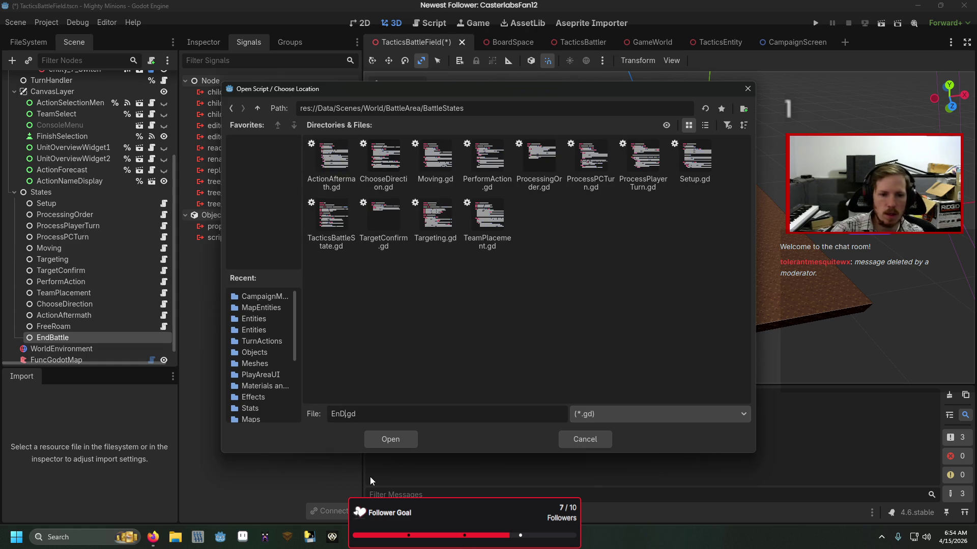
pyautogui.write('attle')
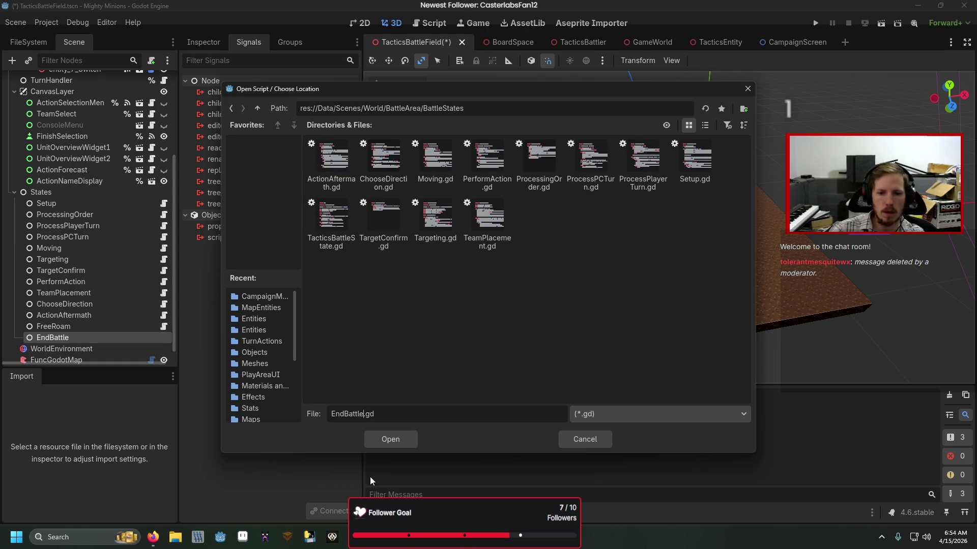
pyautogui.click(380, 442)
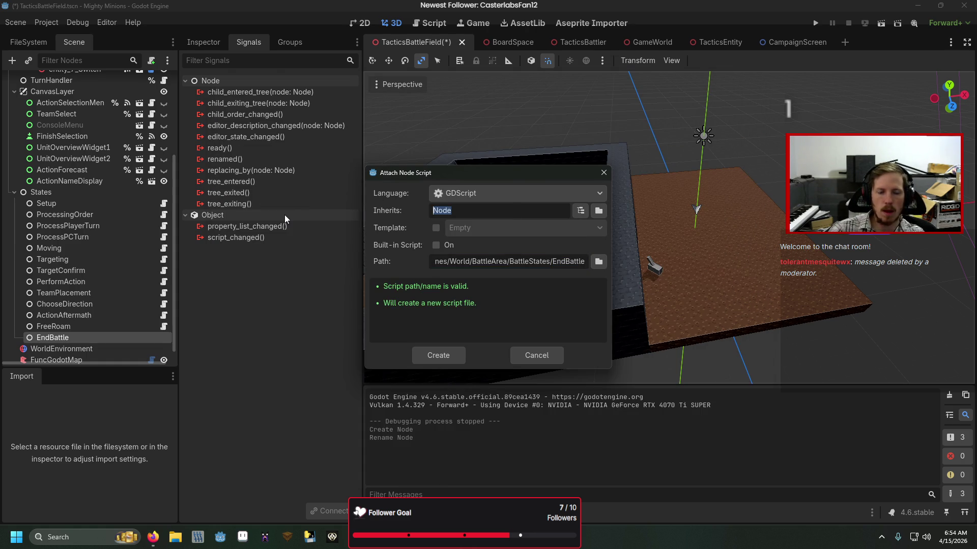
pyautogui.write('Tactics')
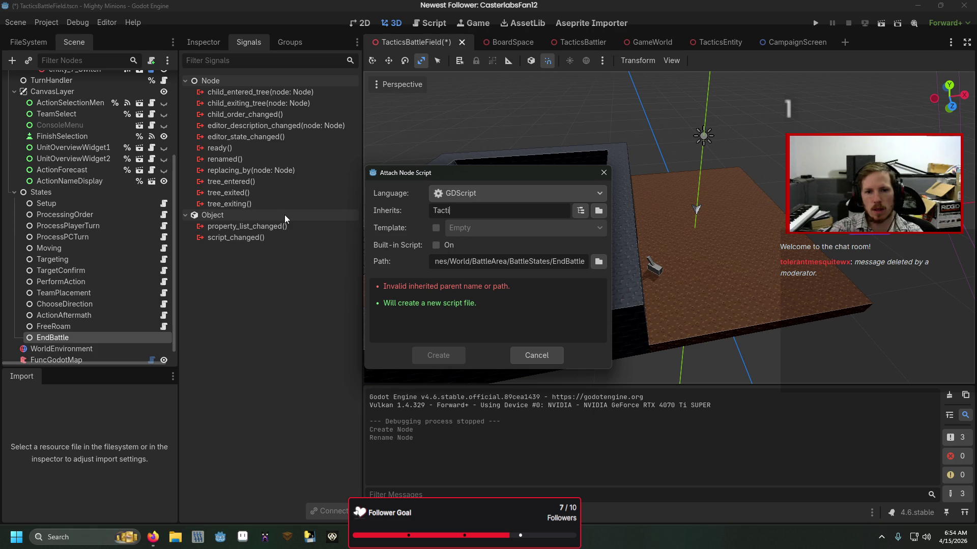
pyautogui.write('BattleState')
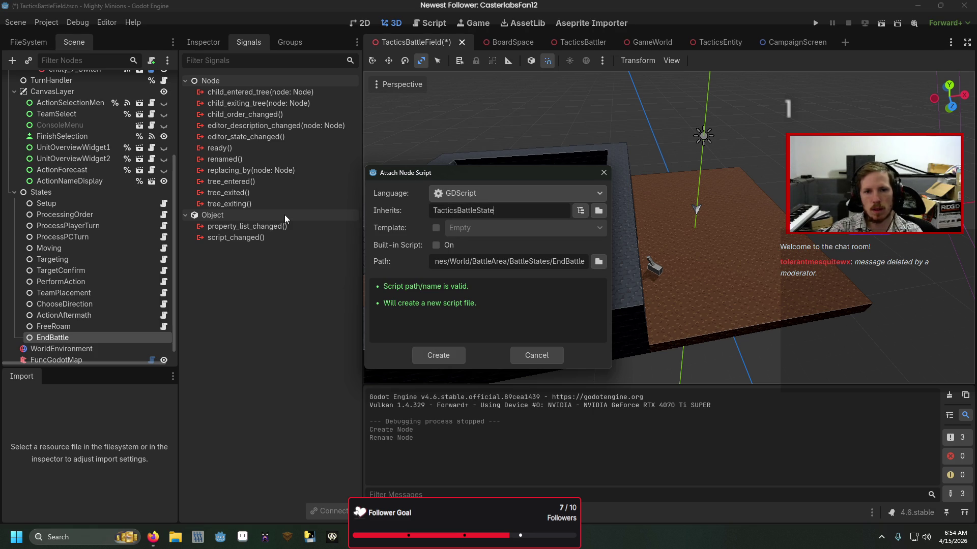
pyautogui.click(448, 356)
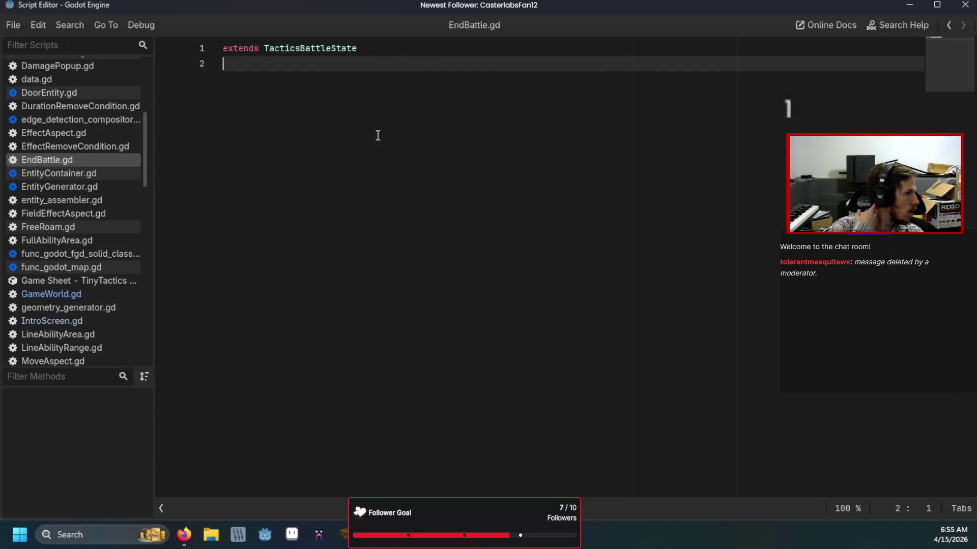
# Begin a function in EndBattle.gd, checking Moving.gd for reference before returning
pyautogui.press('Return')
pyautogui.write('b')
pyautogui.press('BackSpace')
pyautogui.write('fun')
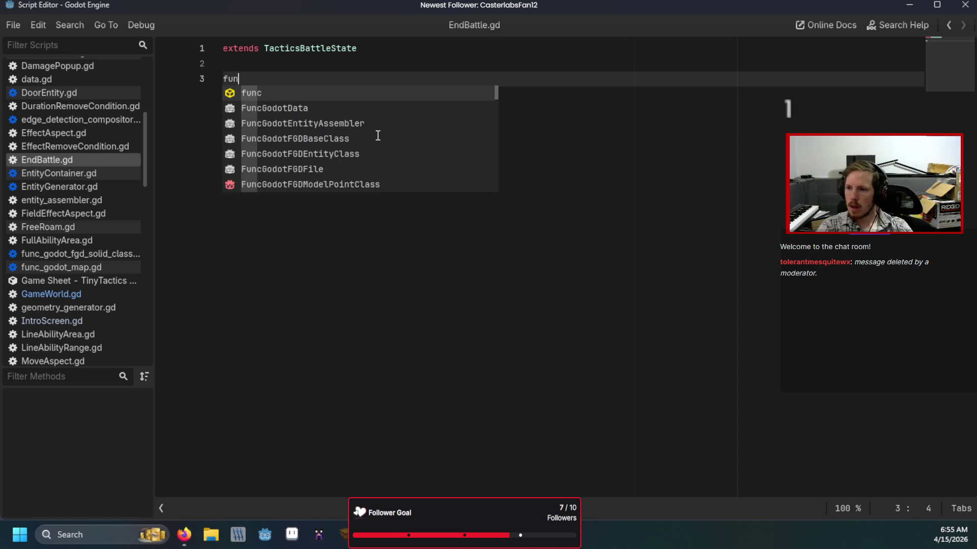
pyautogui.write('c')
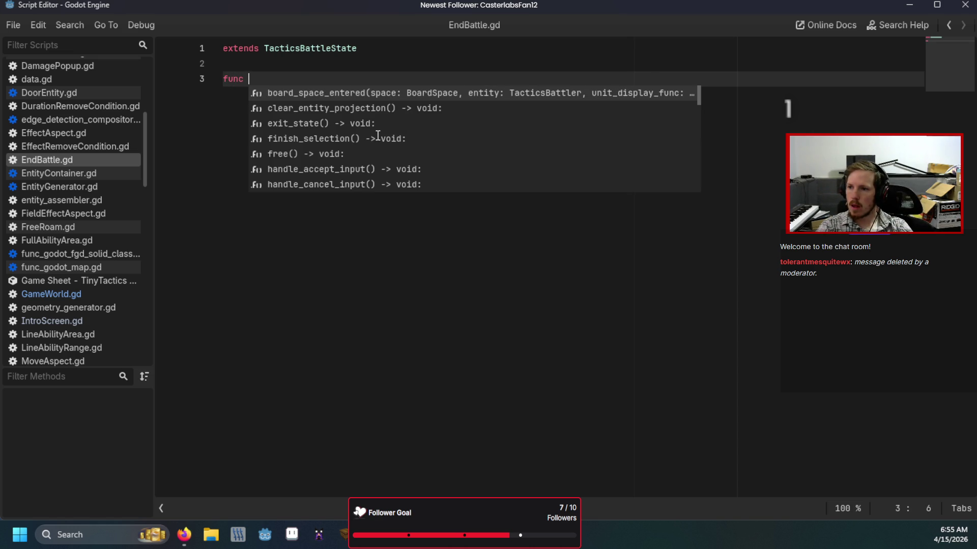
pyautogui.press('BackSpace')
pyautogui.press('BackSpace')
pyautogui.press('BackSpace')
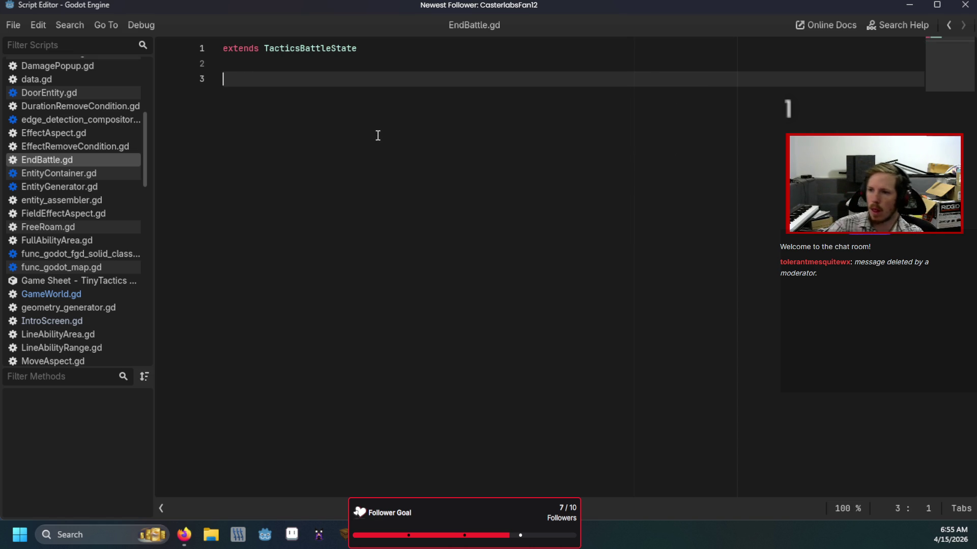
pyautogui.scroll(3, 85, 280)
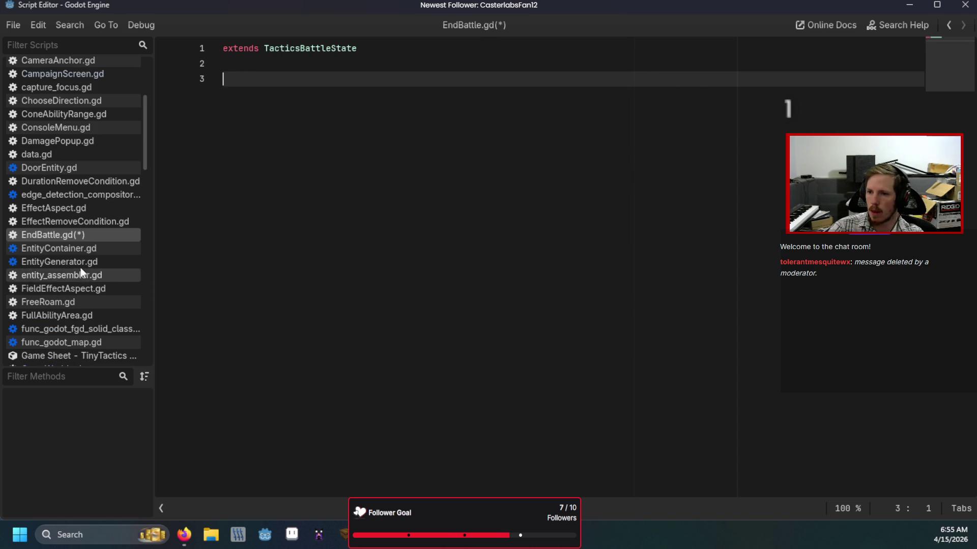
pyautogui.scroll(-5, 54, 295)
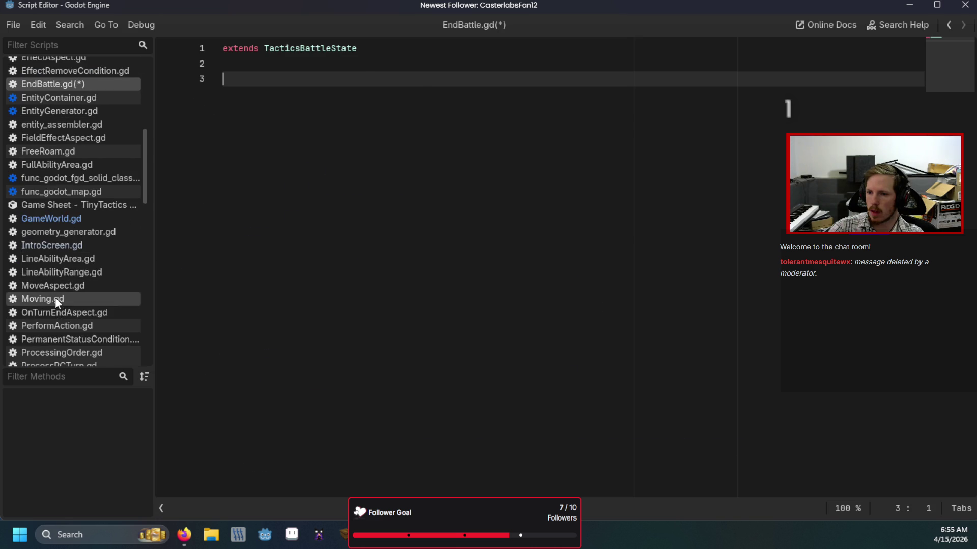
pyautogui.click(56, 299)
pyautogui.scroll(15, 276, 153)
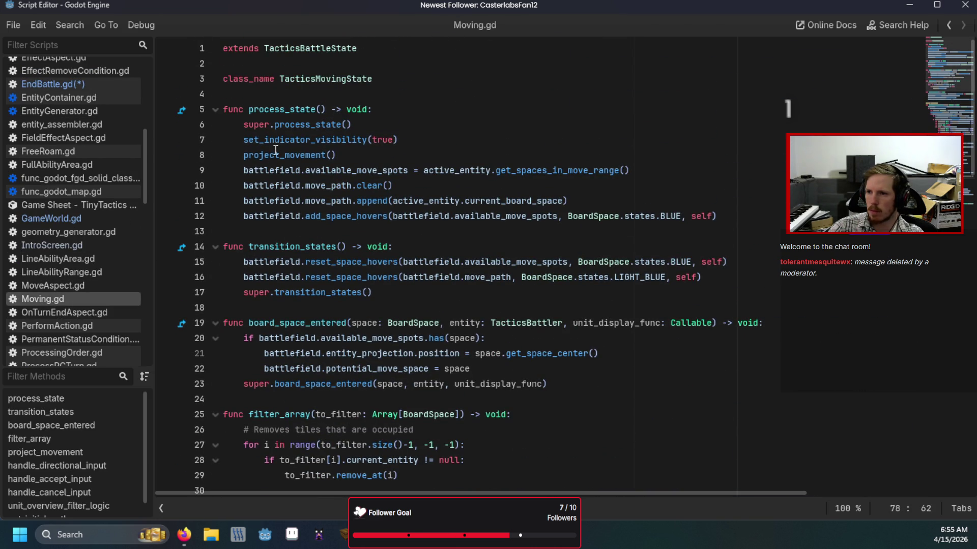
pyautogui.click(76, 85)
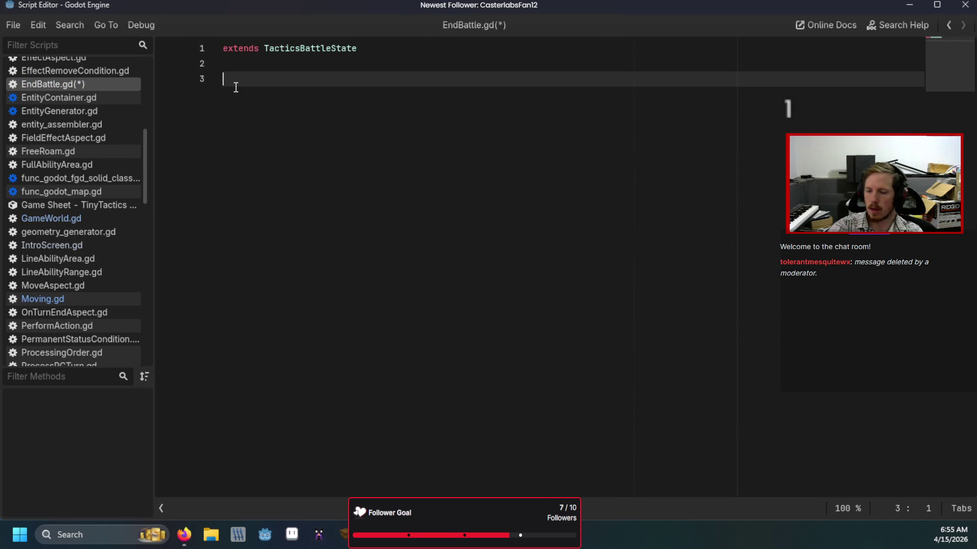
# Write process_state() changing scene to CampaignManagement/CampaignScreen.tscn, fix the 'CamaignScreen' typo, and save
pyautogui.write('func proc')
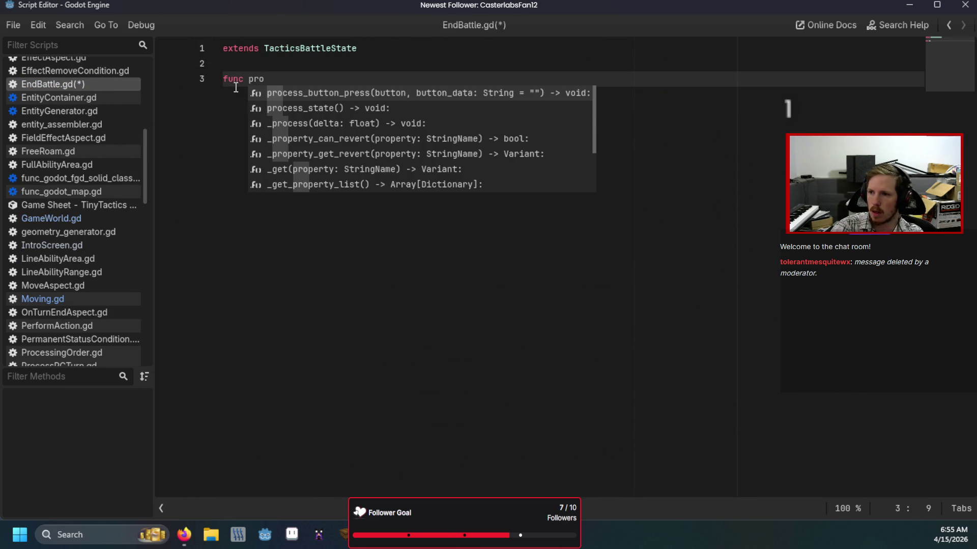
pyautogui.press('Down')
pyautogui.press('Return')
pyautogui.press('Return')
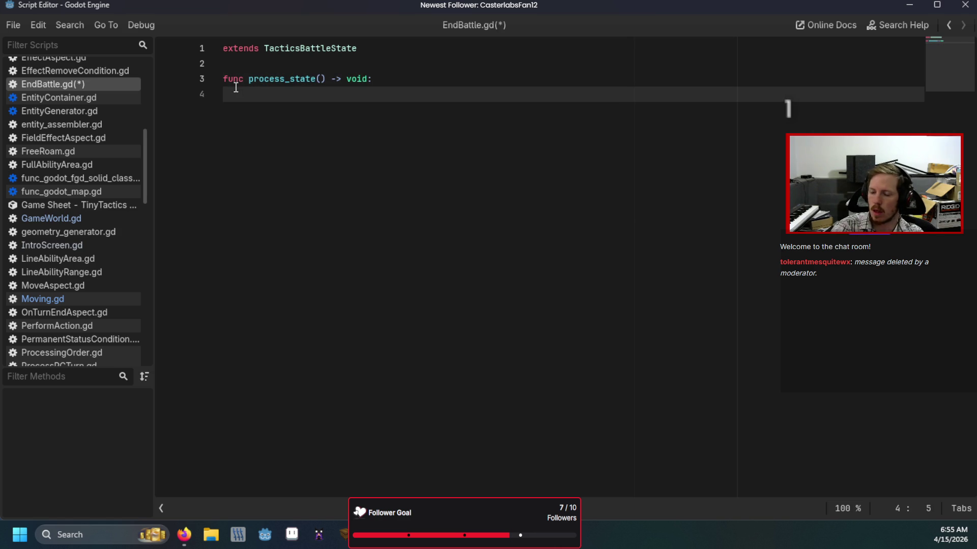
pyautogui.write('ba')
pyautogui.press('Return')
pyautogui.write('.get_parent')
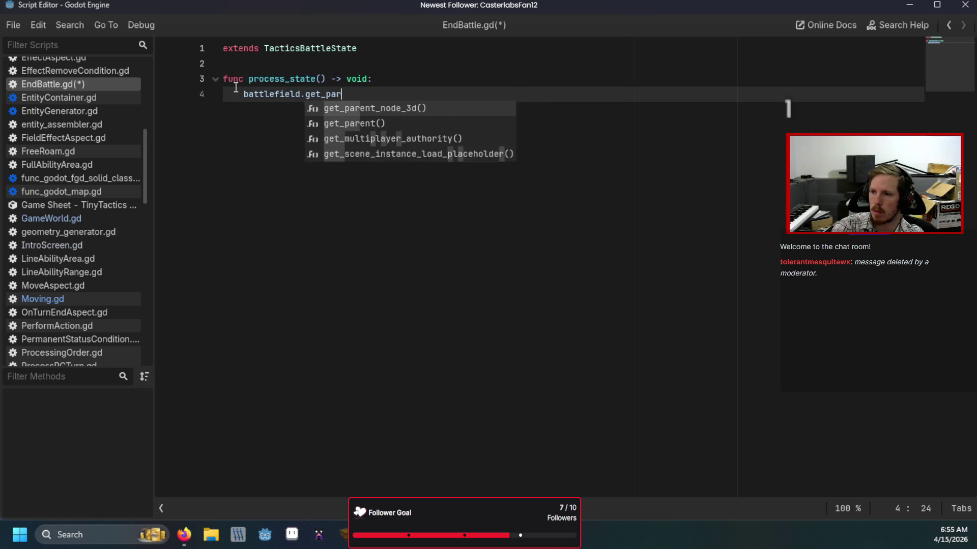
pyautogui.write('().change_scene')
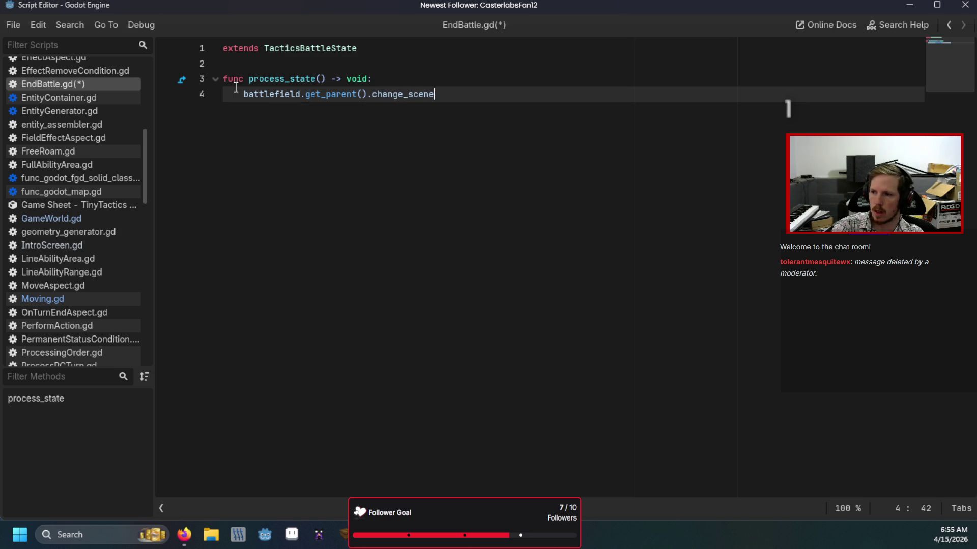
pyautogui.write('("res://')
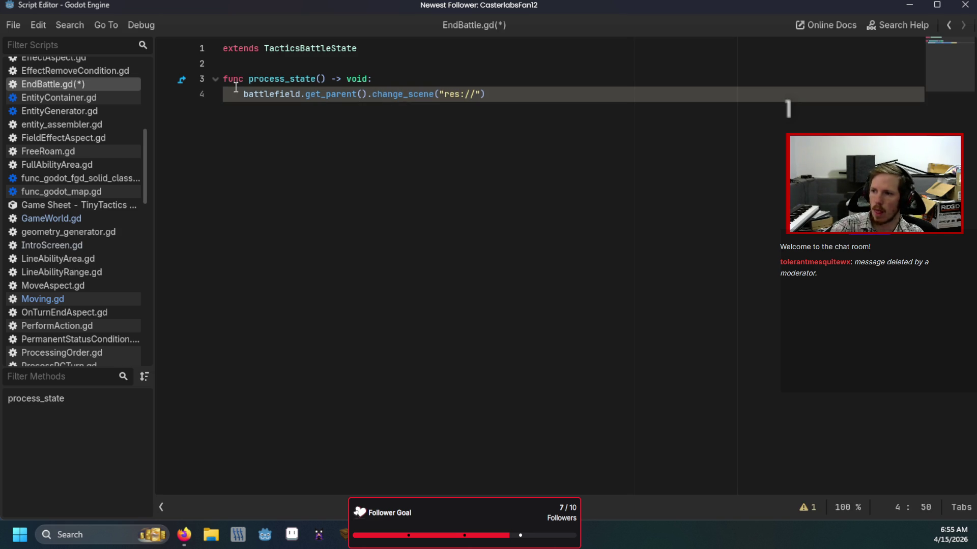
pyautogui.write('Data/Sce')
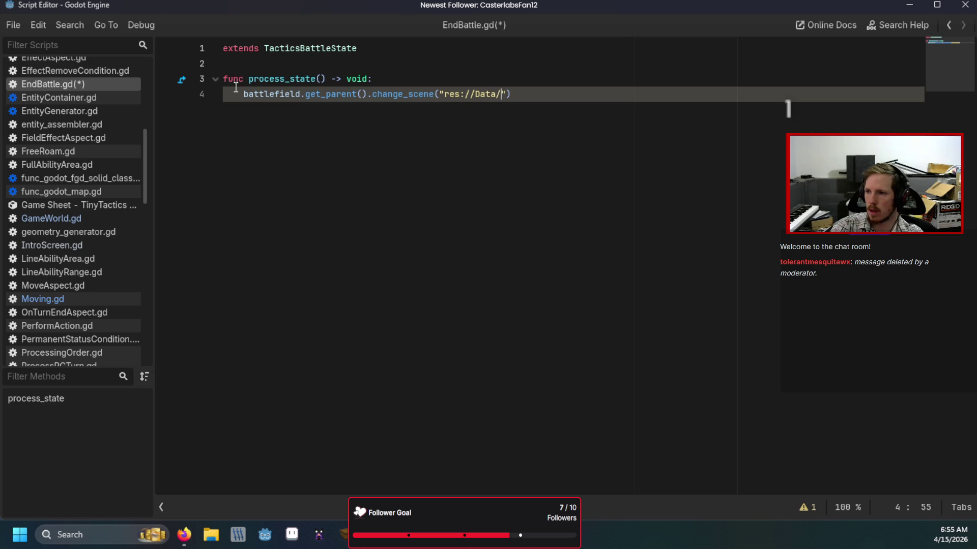
pyautogui.write('nes/Worl')
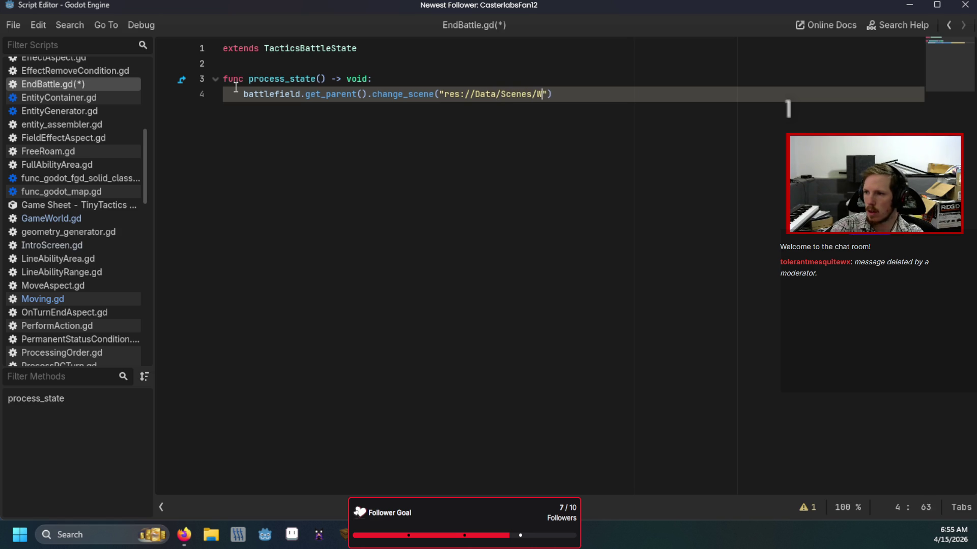
pyautogui.write('d/')
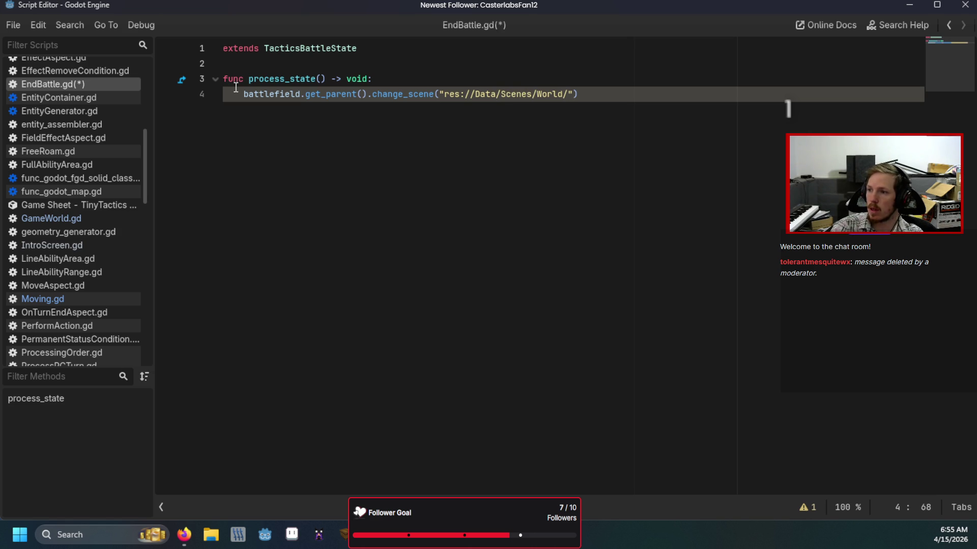
pyautogui.write('Campaign')
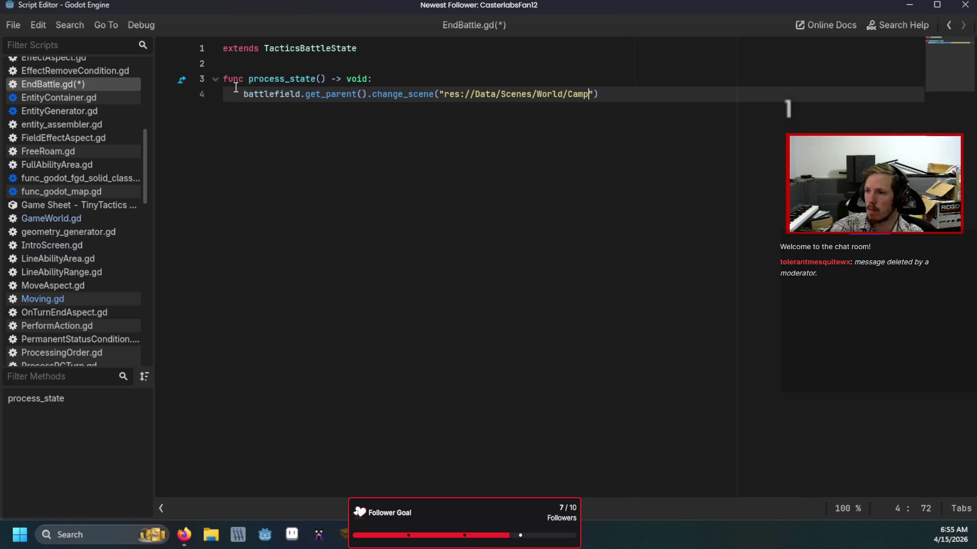
pyautogui.write('Ma')
pyautogui.write('nagement/')
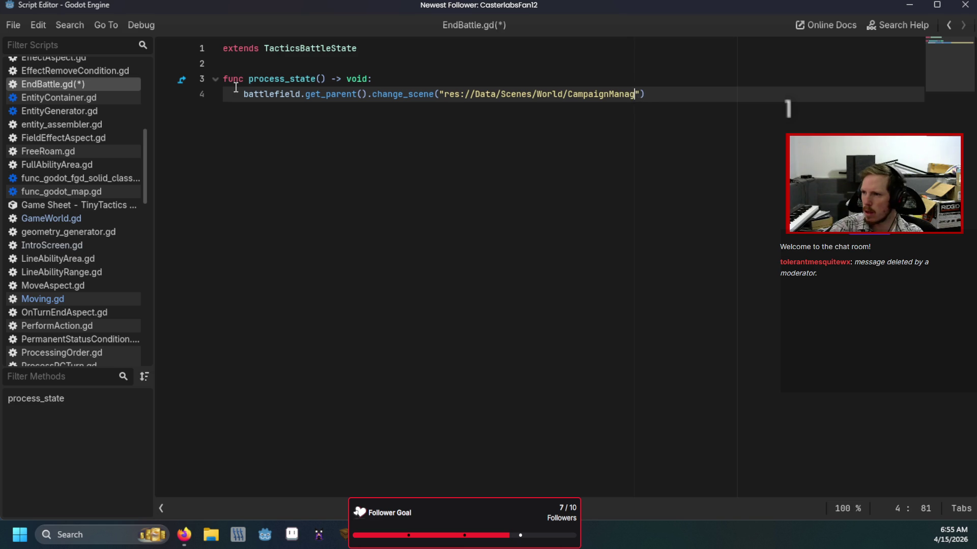
pyautogui.write('Camaign')
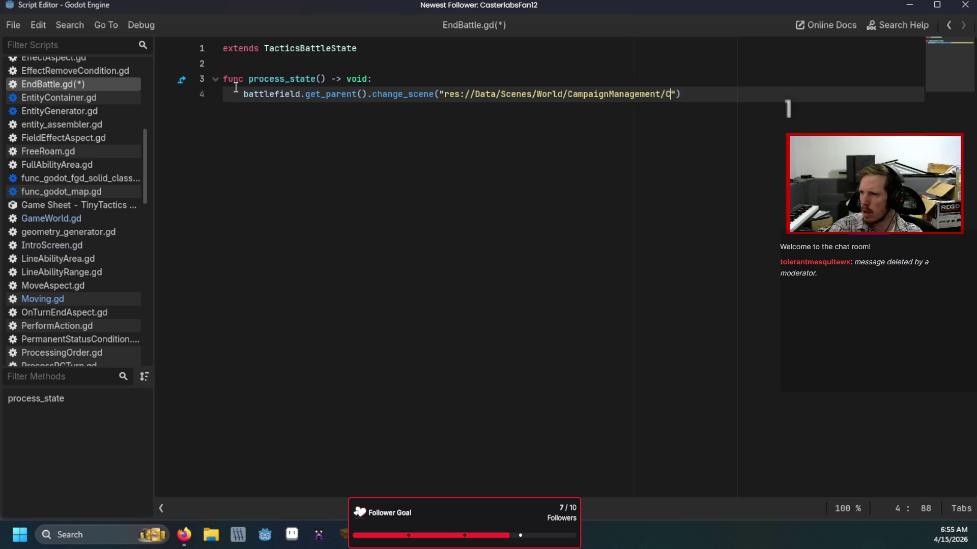
pyautogui.write('Screen')
pyautogui.write('.tscn')
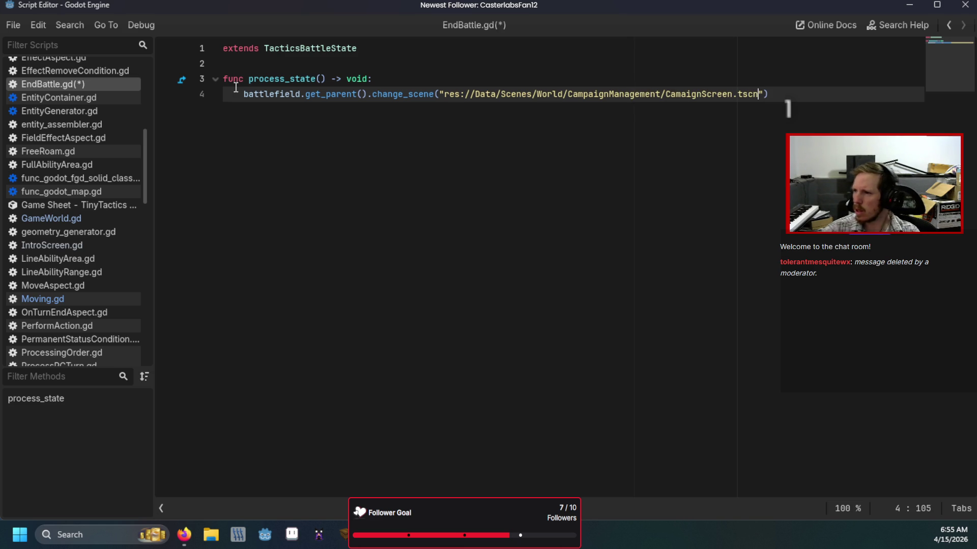
pyautogui.press('Left')
pyautogui.press('Left')
pyautogui.press('Left')
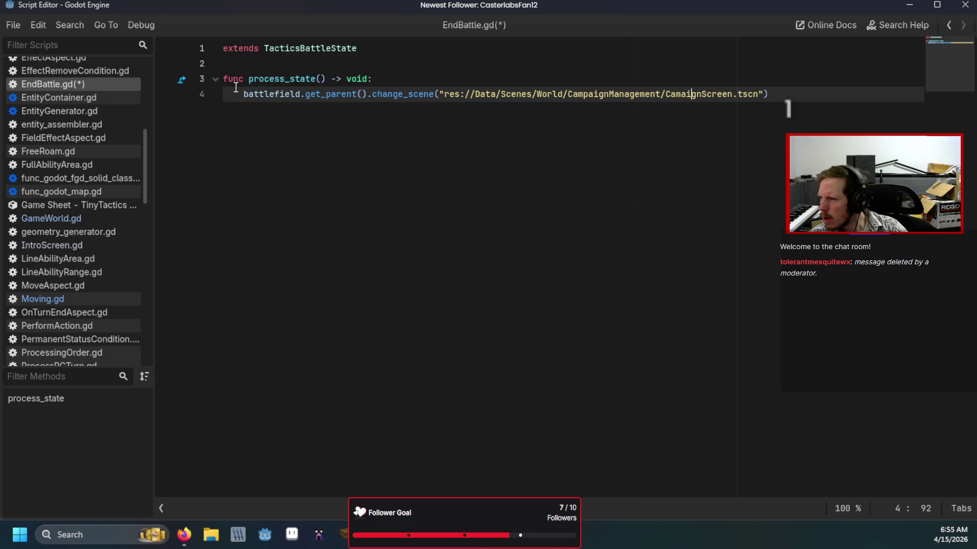
pyautogui.write('p')
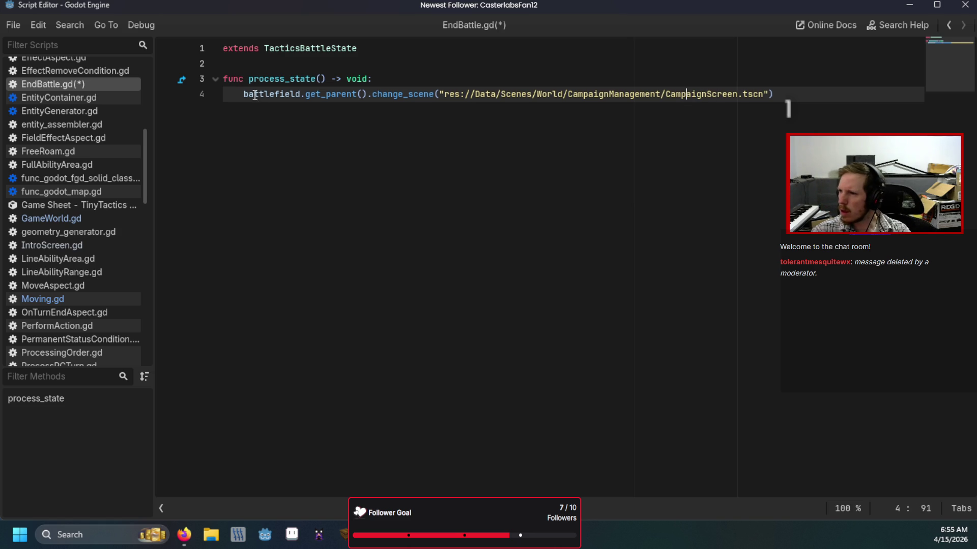
pyautogui.click(510, 93)
pyautogui.hotkey('ctrl', 's')
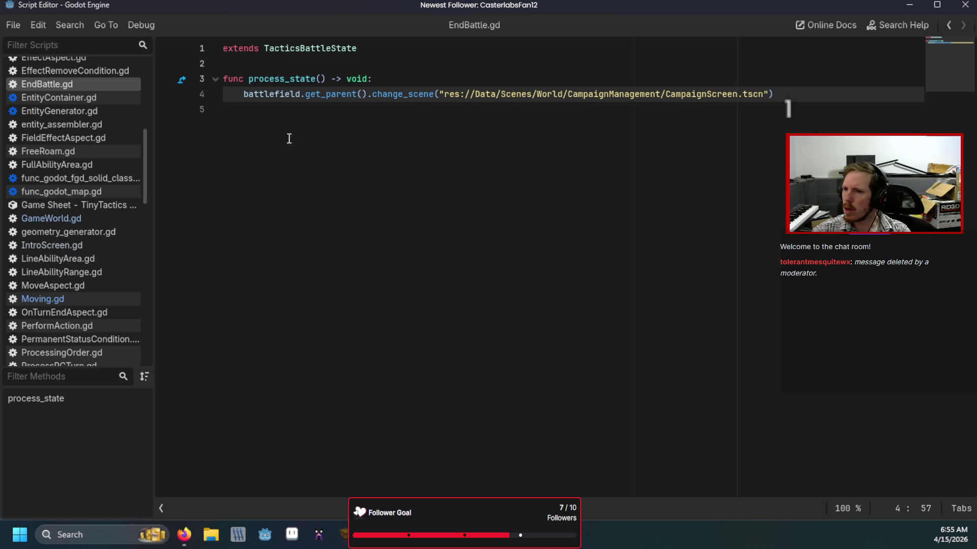
# In ConsoleMenu.gd, add an ["end_battle", []] command entry after equip_skill
pyautogui.scroll(3, 109, 227)
pyautogui.scroll(5, 109, 223)
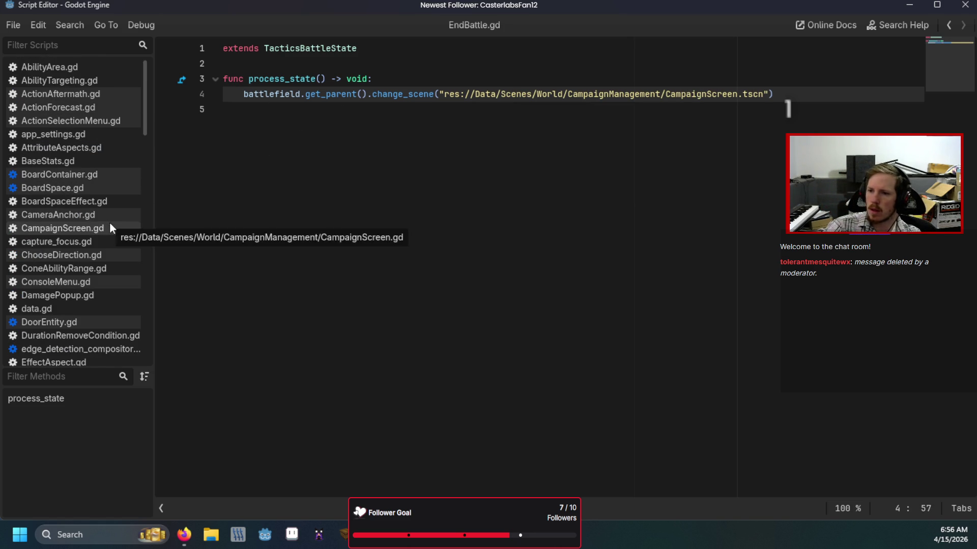
pyautogui.scroll(-4, 109, 222)
pyautogui.scroll(-5, 73, 289)
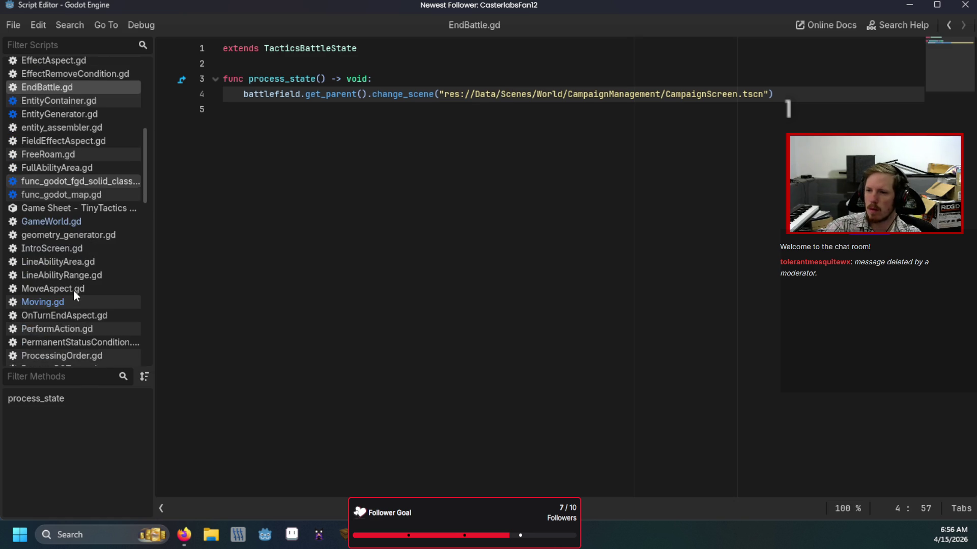
pyautogui.scroll(3, 72, 255)
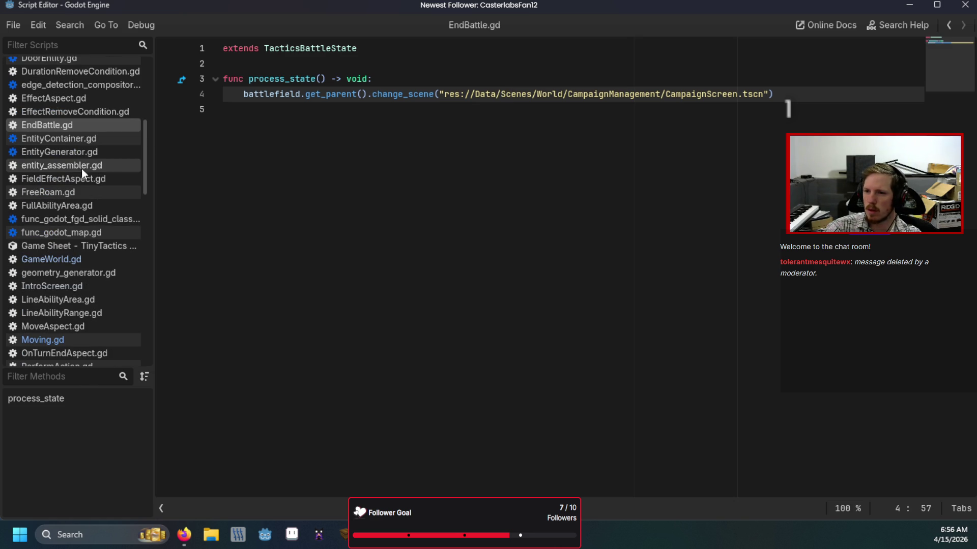
pyautogui.scroll(2, 76, 152)
pyautogui.click(67, 92)
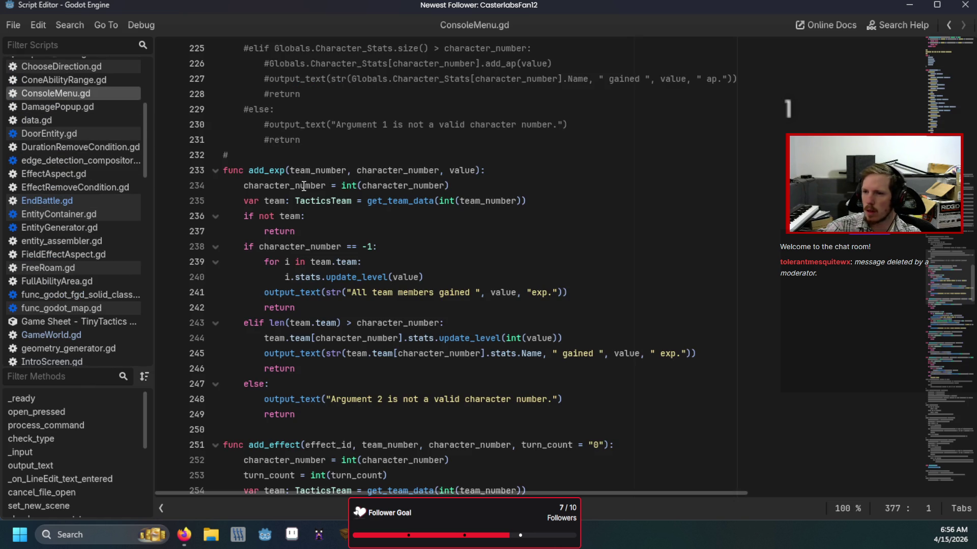
pyautogui.scroll(10, 280, 265)
pyautogui.scroll(8, 281, 266)
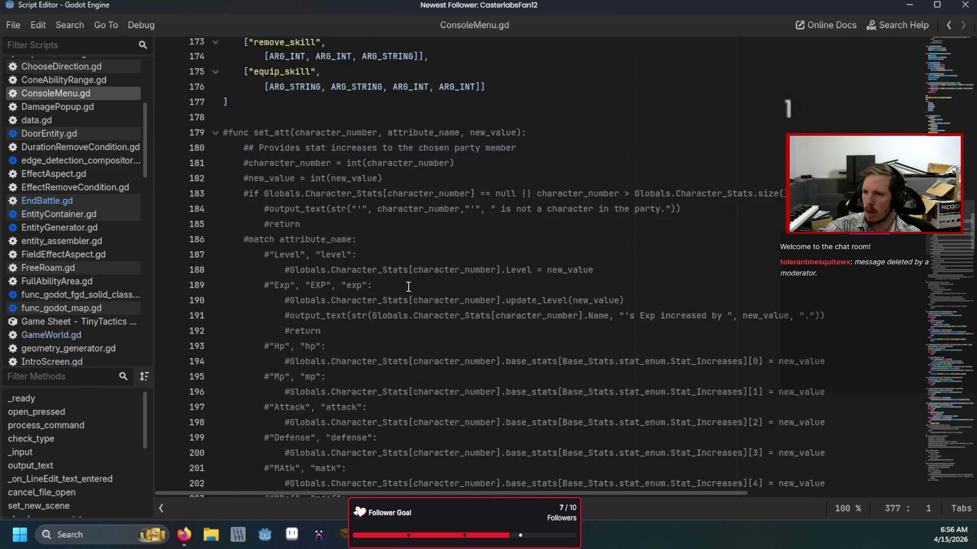
pyautogui.click(509, 215)
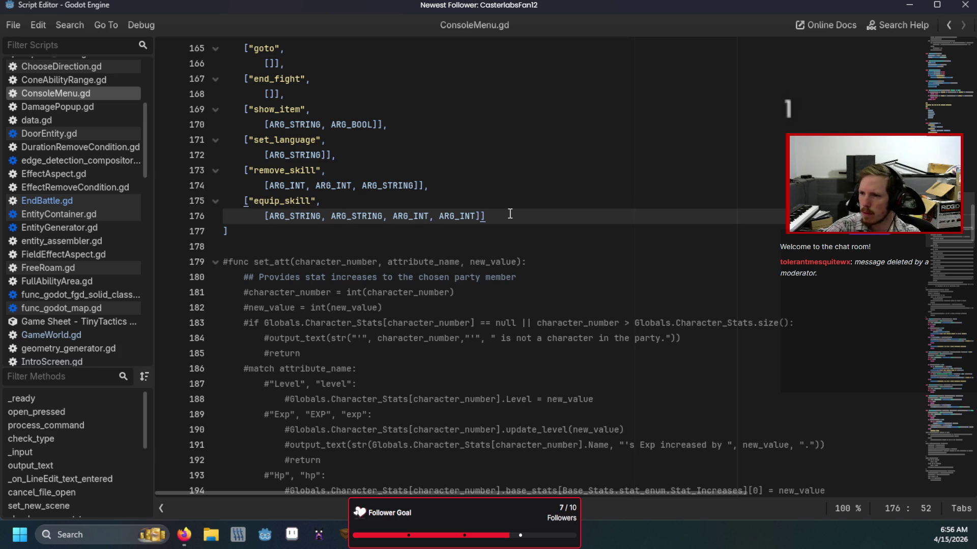
pyautogui.write(',')
pyautogui.press('Return')
pyautogui.write('["end_')
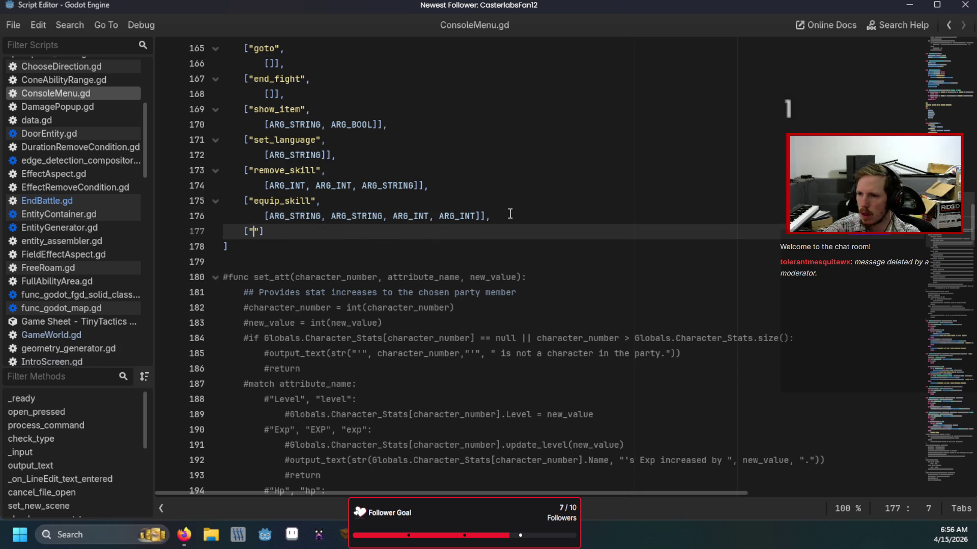
pyautogui.write('battle"')
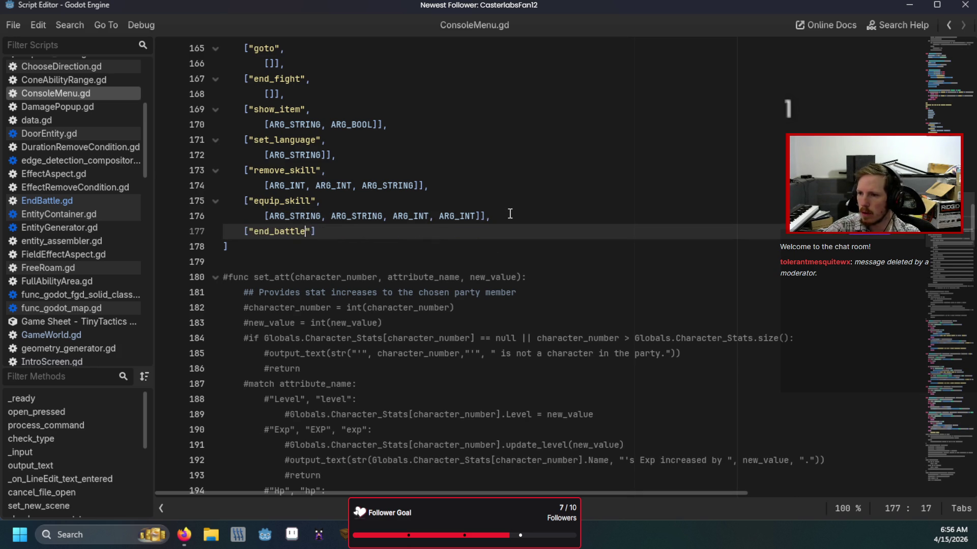
pyautogui.write(',')
pyautogui.press('Return')
pyautogui.press('Tab')
pyautogui.write('[')
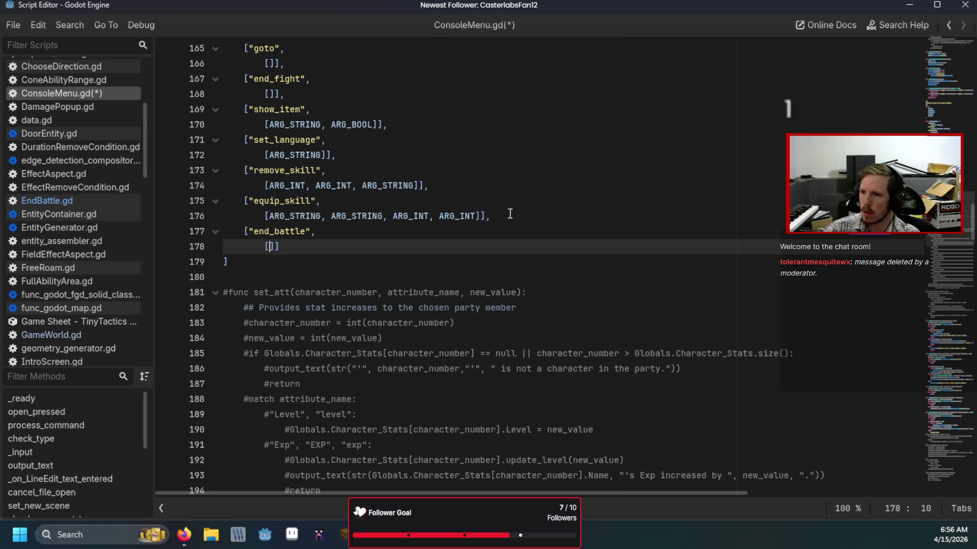
# Add a func end_battle(): pass stub below the stray_nodes function
pyautogui.scroll(-20, 510, 214)
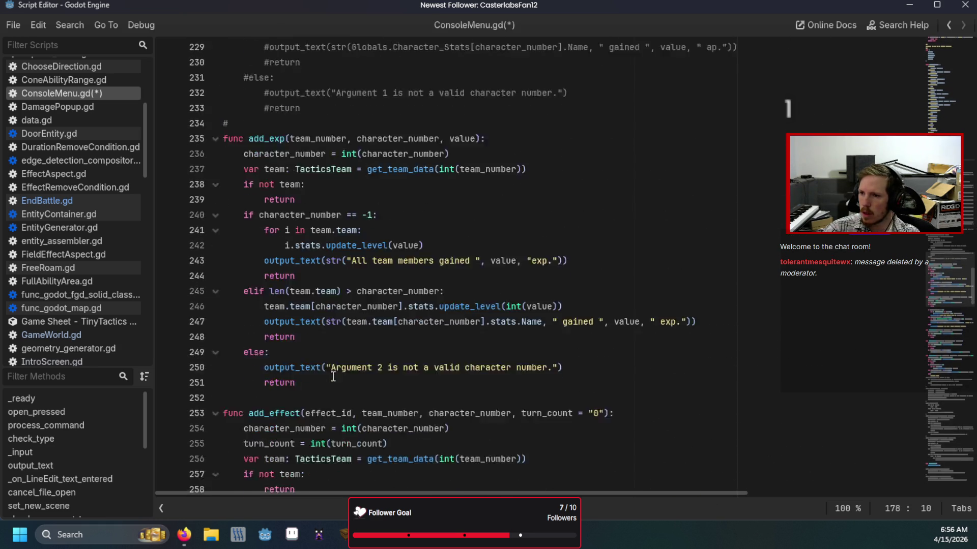
pyautogui.scroll(-10, 333, 377)
pyautogui.scroll(-3, 333, 377)
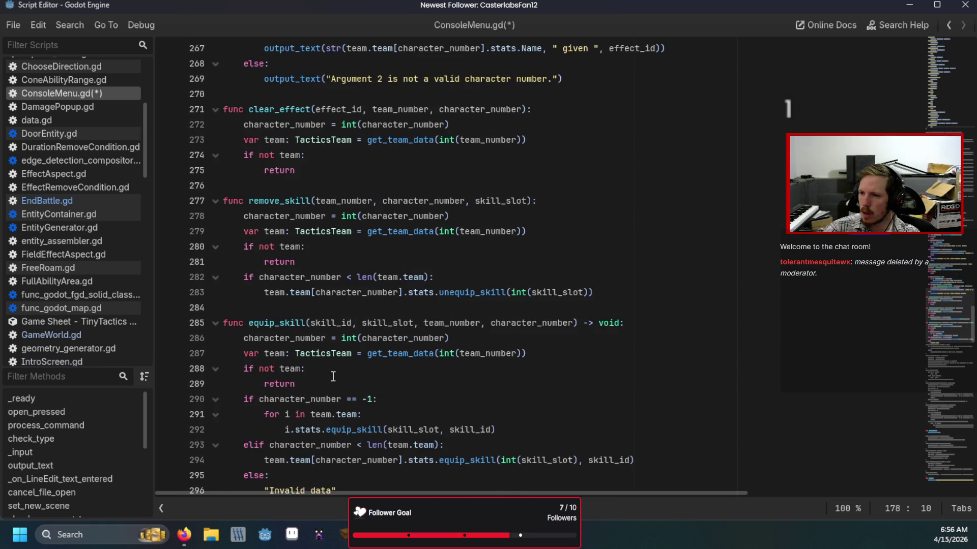
pyautogui.scroll(-9, 287, 336)
pyautogui.scroll(-18, 286, 336)
pyautogui.scroll(4, 286, 336)
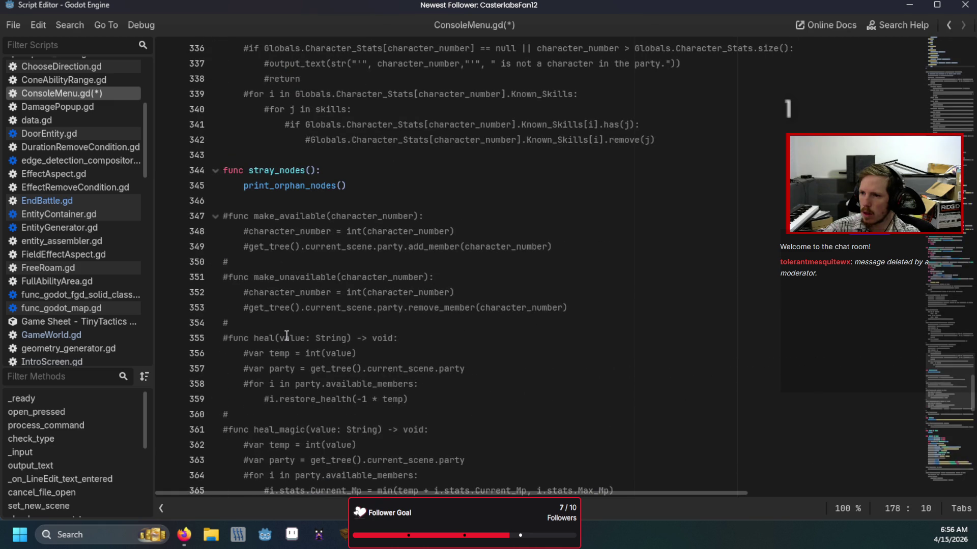
pyautogui.click(271, 203)
pyautogui.press('Return')
pyautogui.write('func')
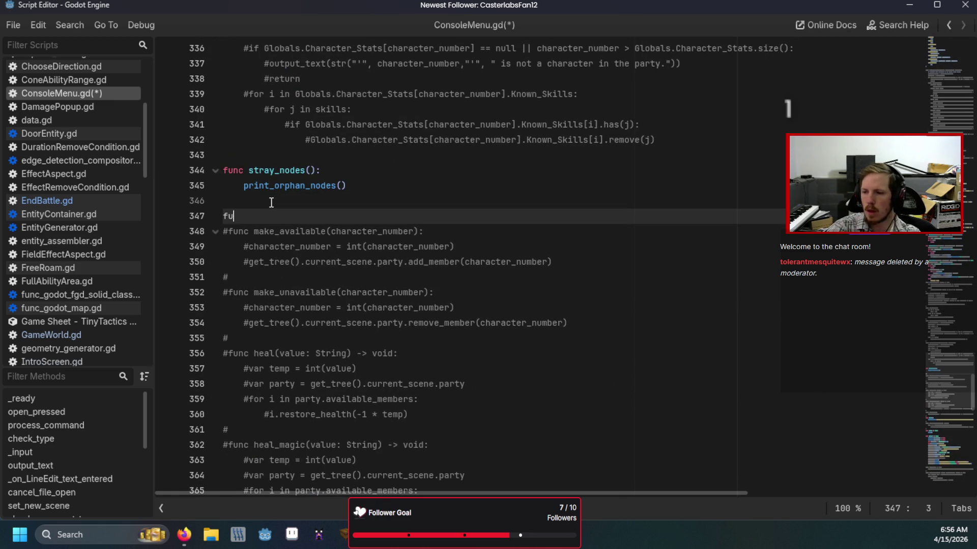
pyautogui.write(' end_')
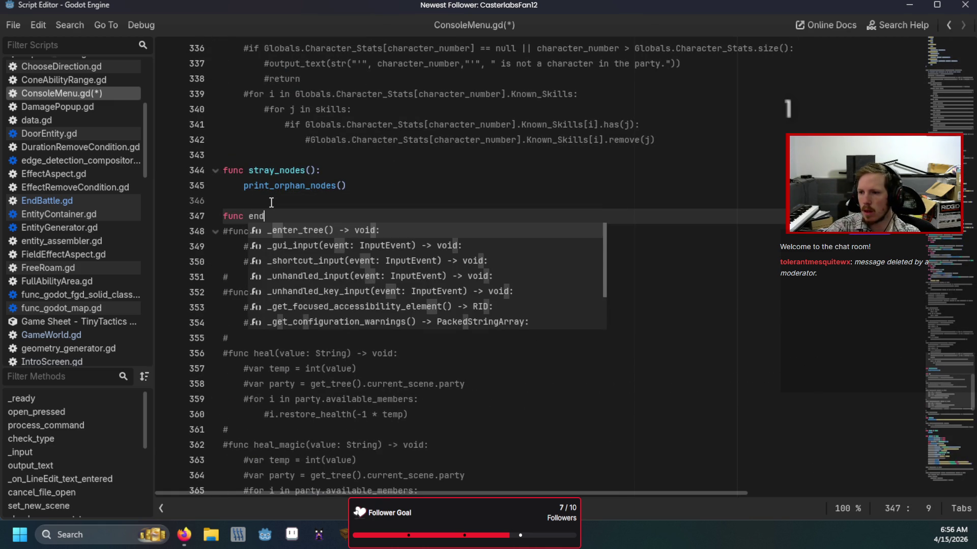
pyautogui.write('battle():')
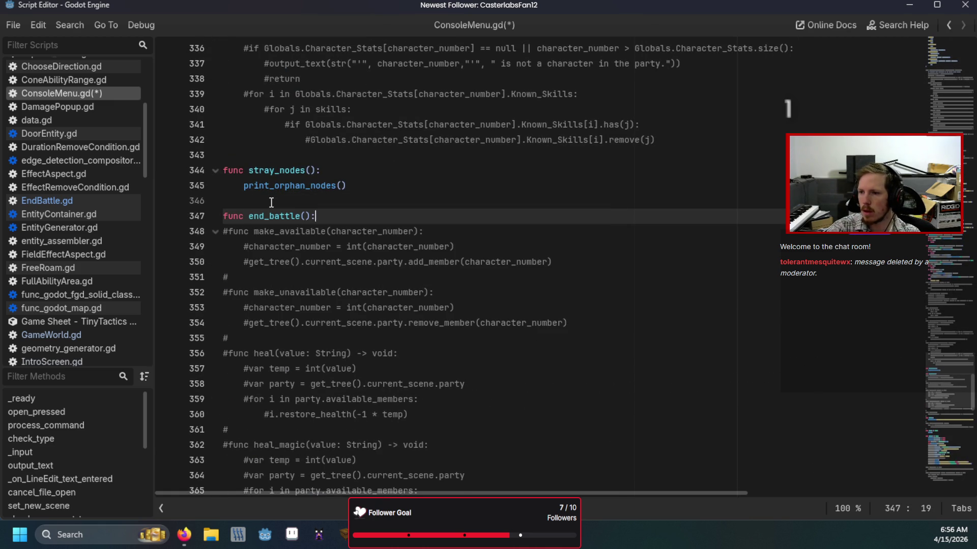
pyautogui.press('Return')
pyautogui.write('pass')
# Review the rest of the script and launch the game to test
pyautogui.scroll(-6, 271, 203)
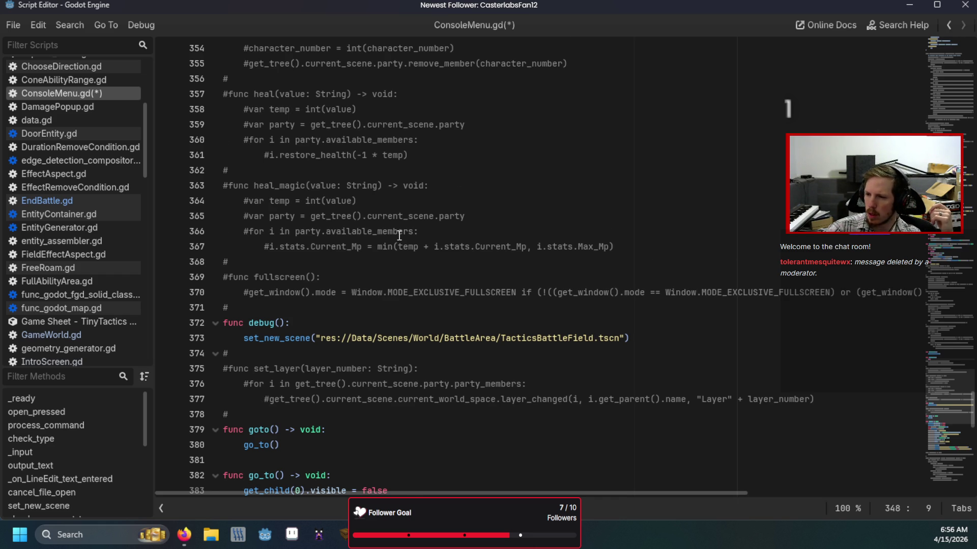
pyautogui.scroll(-4, 400, 235)
pyautogui.scroll(-3, 400, 236)
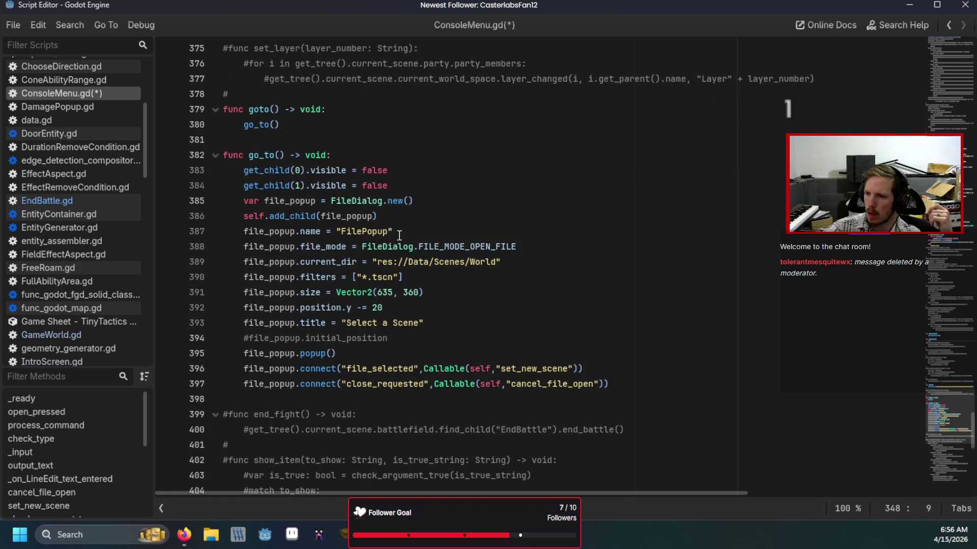
pyautogui.scroll(-5, 399, 236)
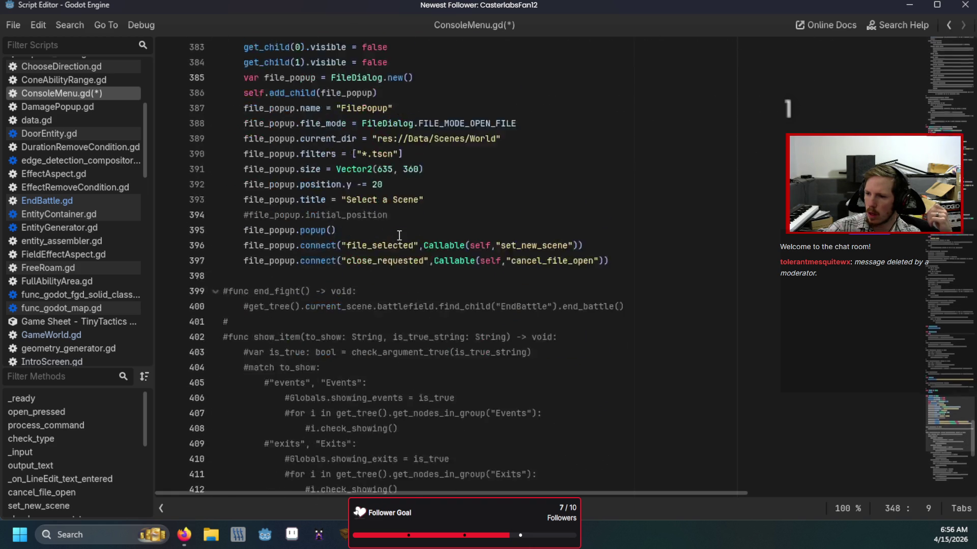
pyautogui.scroll(12, 400, 235)
pyautogui.scroll(12, 399, 235)
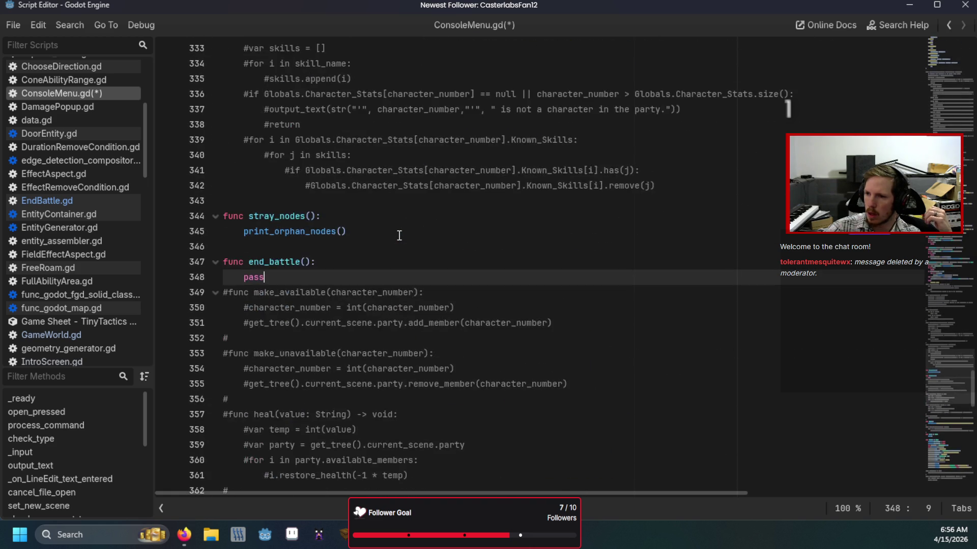
pyautogui.scroll(-10, 399, 236)
pyautogui.scroll(-10, 400, 235)
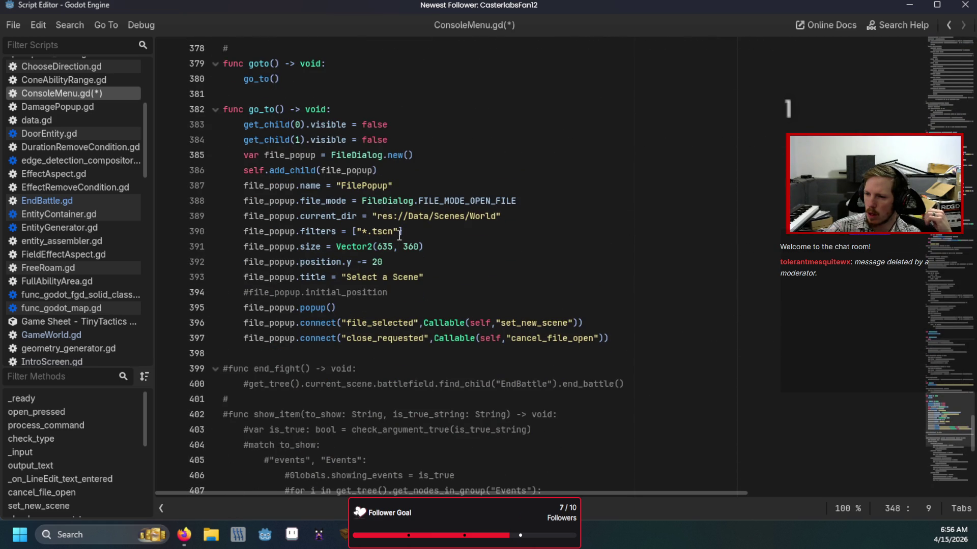
pyautogui.scroll(6, 399, 235)
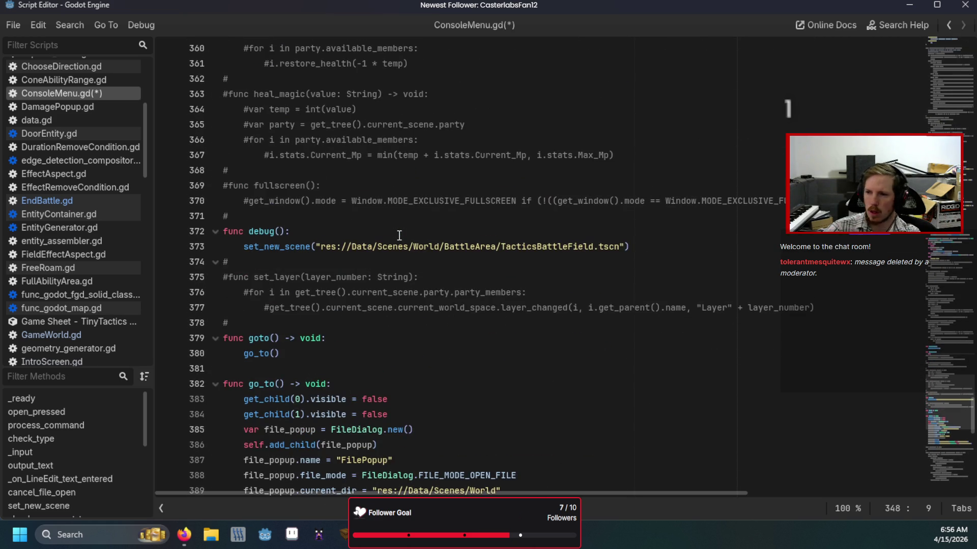
pyautogui.press('F5')
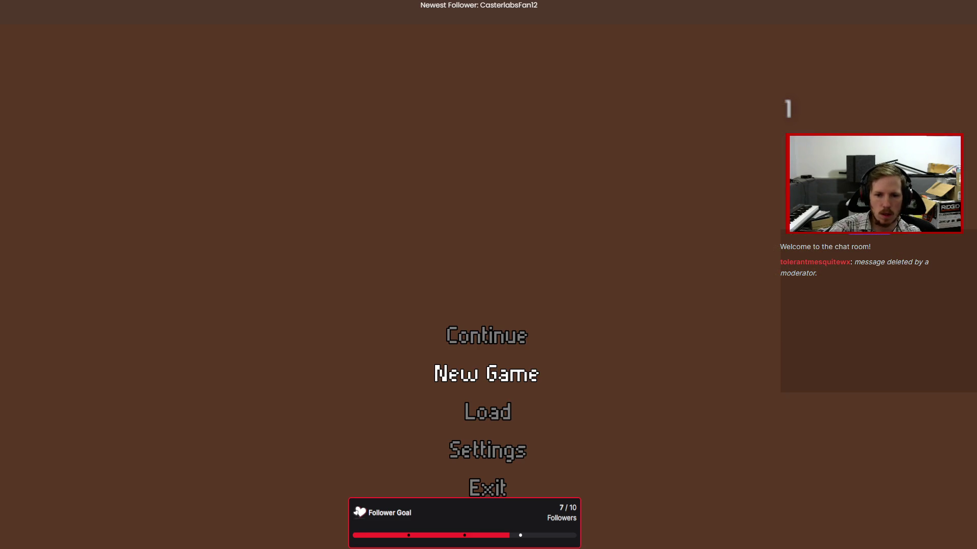
# Start a new game and run the 'go' command in the debug console
pyautogui.press('Return')
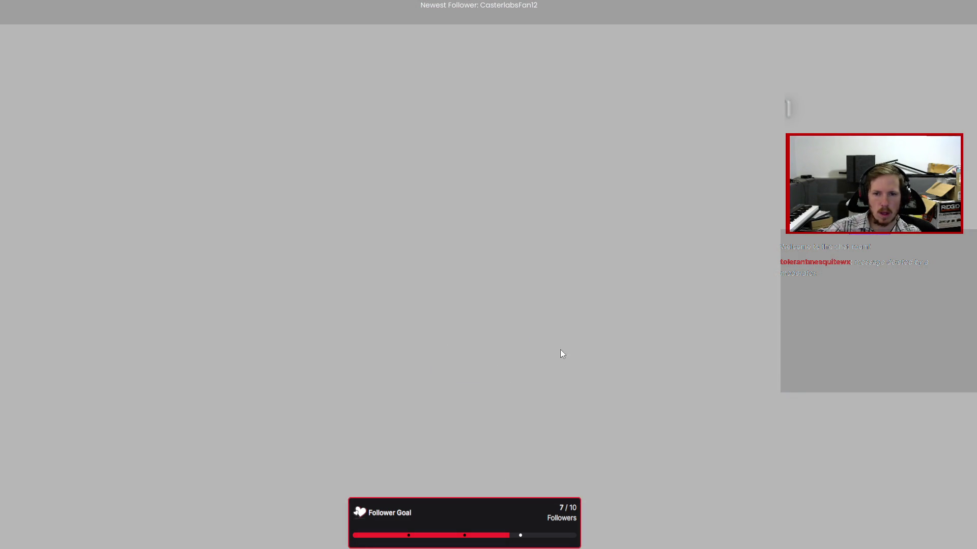
pyautogui.click(625, 328)
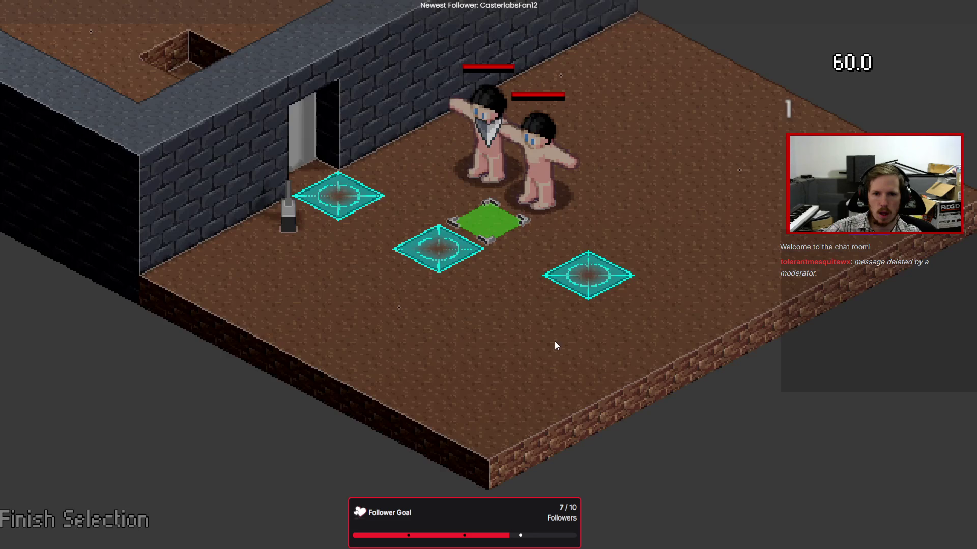
pyautogui.press('`')
pyautogui.write('gotog')
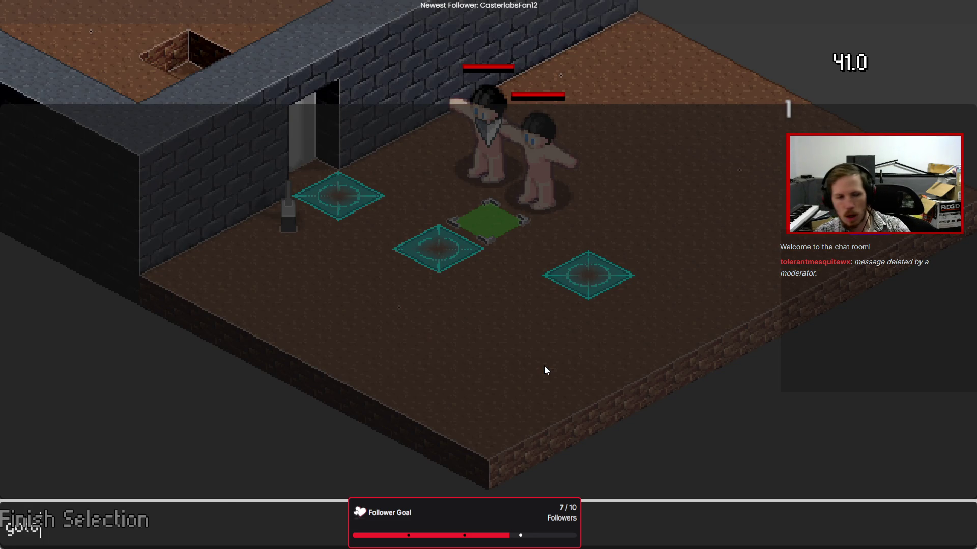
pyautogui.press('Return')
# Load CampaignManagement/CampaignScreen.tscn, start a battle, then close the game
pyautogui.doubleClick(493, 244)
pyautogui.doubleClick(380, 257)
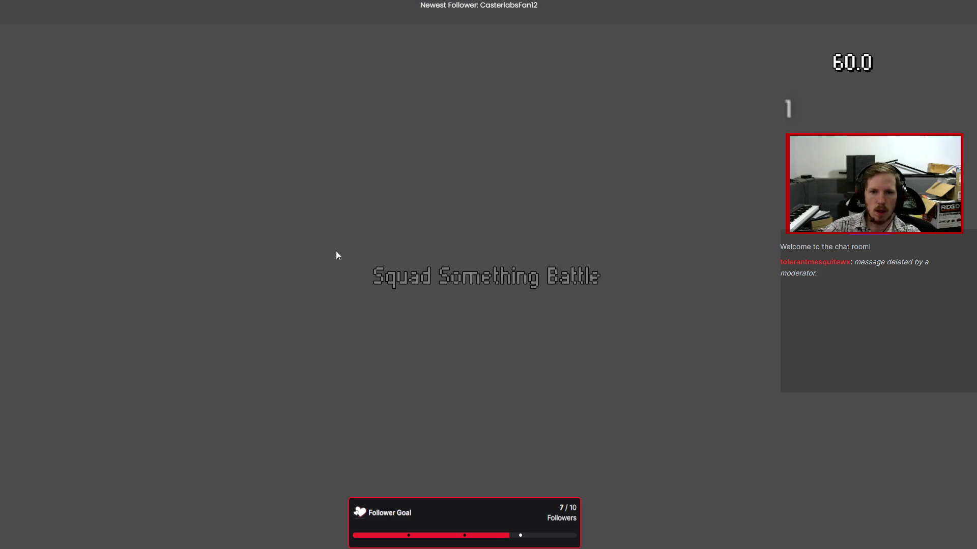
pyautogui.click(572, 284)
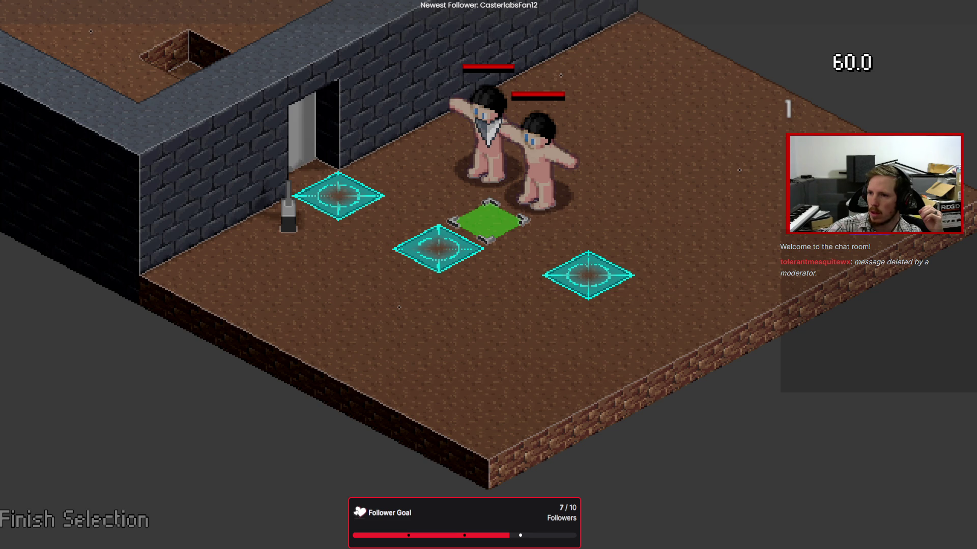
pyautogui.hotkey('alt', 'F4')
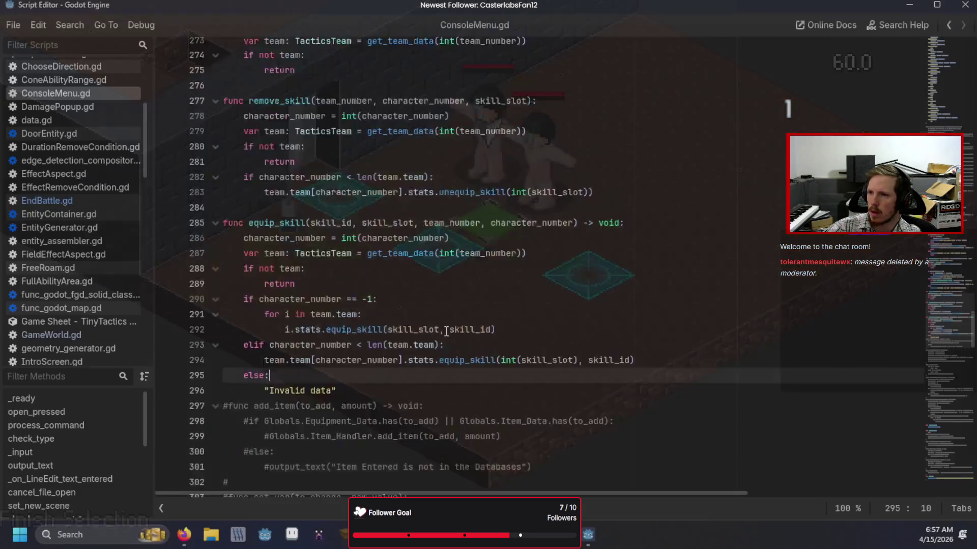
# Search ConsoleMenu.gd for set_new_scene and jump to its definition
pyautogui.scroll(10, 446, 331)
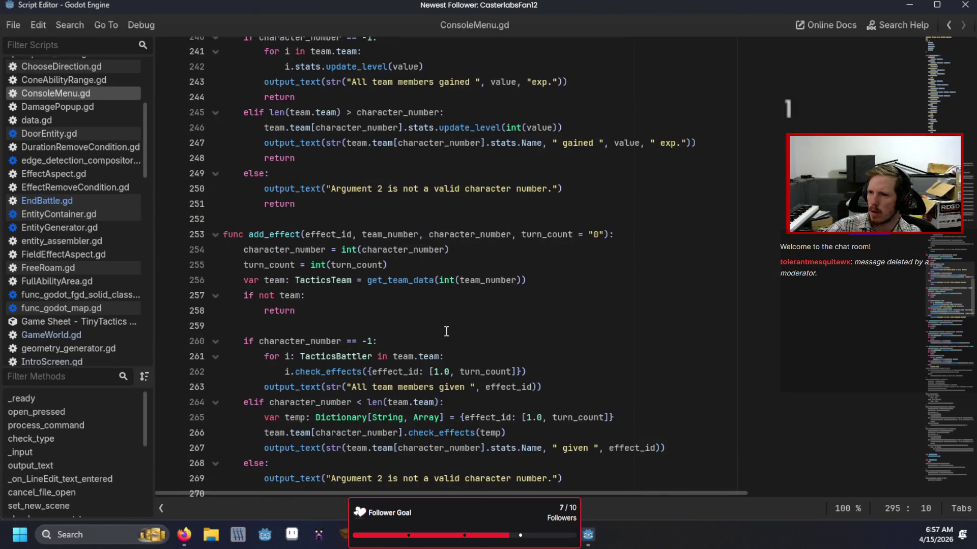
pyautogui.scroll(5, 446, 331)
pyautogui.hotkey('ctrl', 'f')
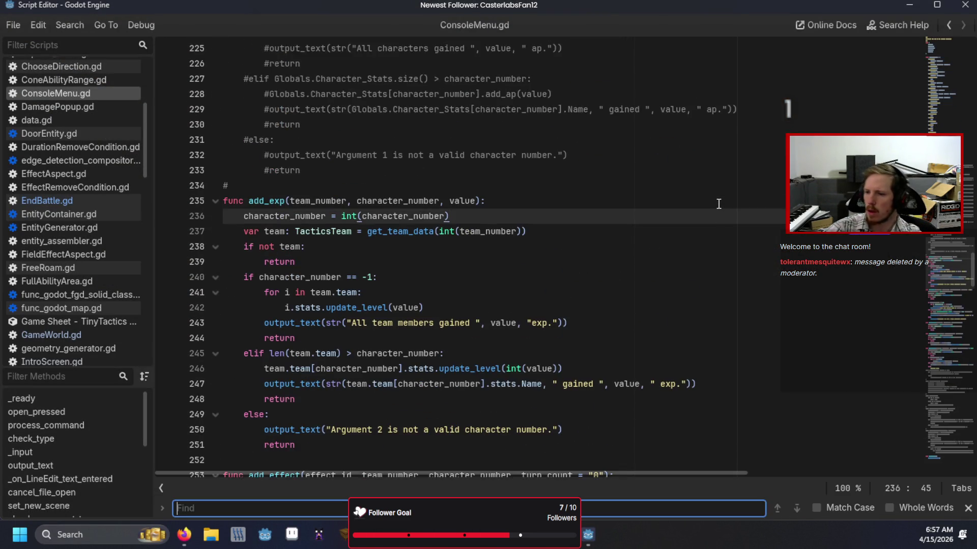
pyautogui.write('set_new_')
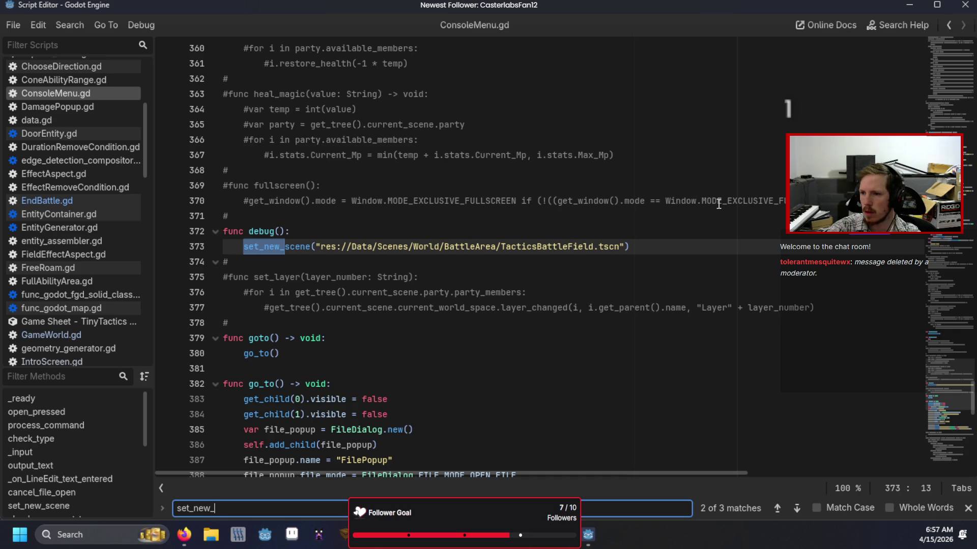
pyautogui.write('scene')
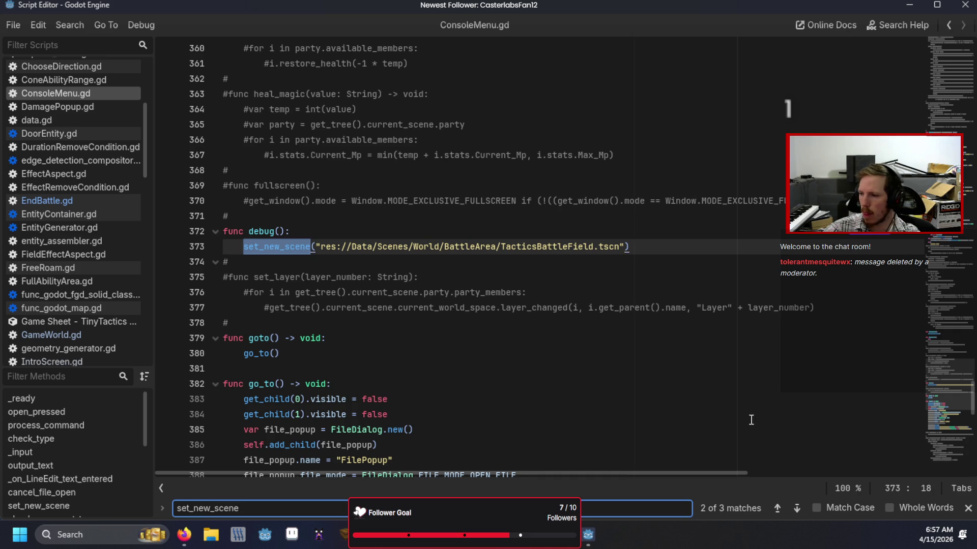
pyautogui.click(794, 512)
pyautogui.click(794, 511)
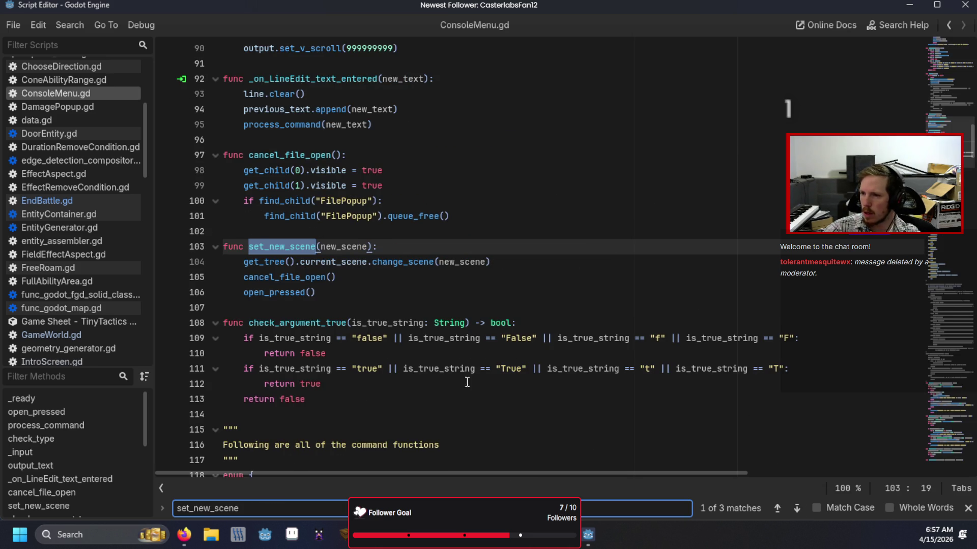
pyautogui.click(358, 292)
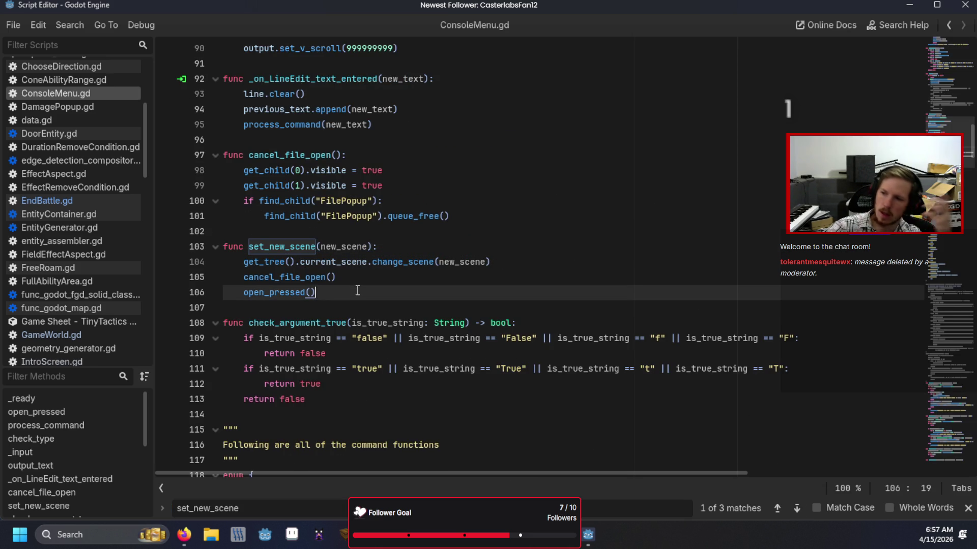
# Scroll through the scene-changing commands down to the pass line in end_battle
pyautogui.scroll(15, 357, 290)
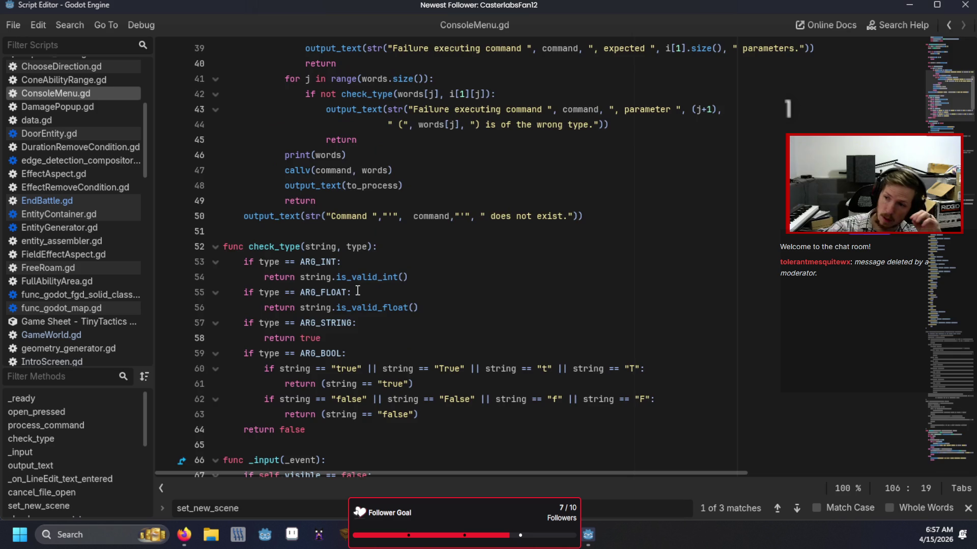
pyautogui.scroll(10, 358, 290)
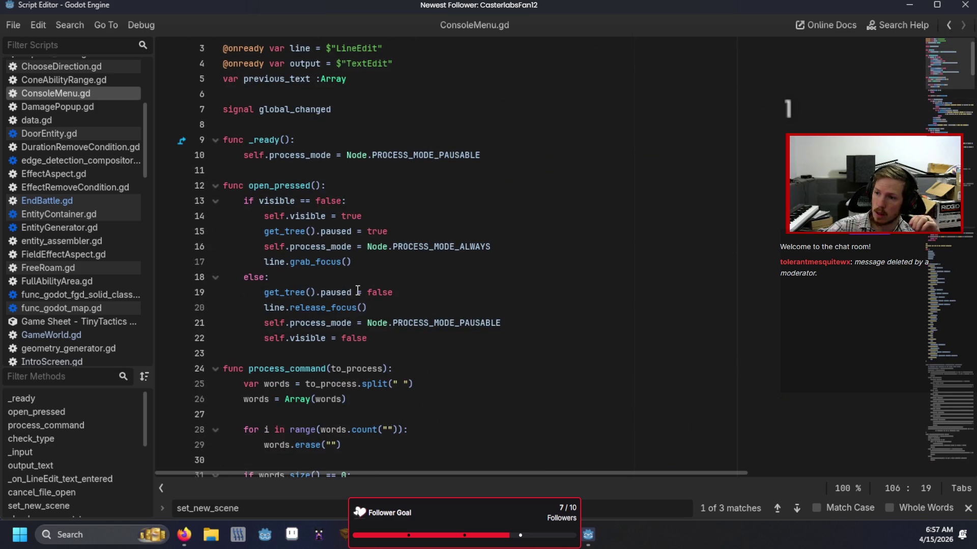
pyautogui.scroll(-20, 358, 291)
pyautogui.scroll(-20, 358, 291)
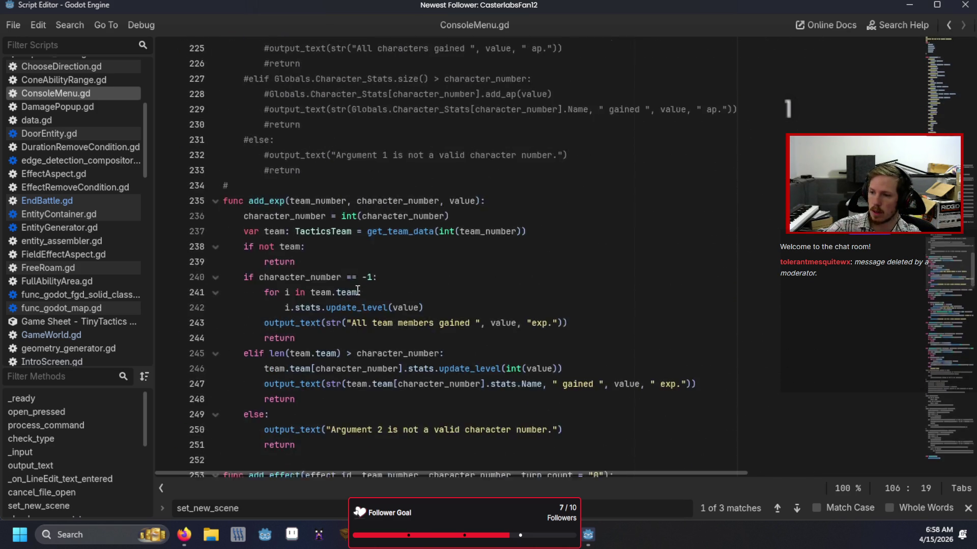
pyautogui.scroll(-10, 358, 290)
pyautogui.scroll(-14, 358, 290)
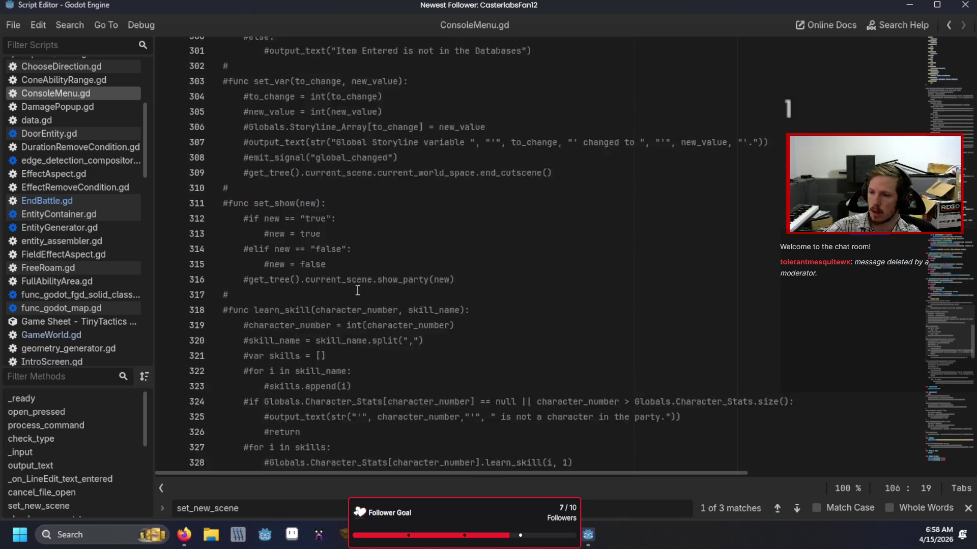
pyautogui.scroll(-10, 358, 290)
pyautogui.click(305, 367)
# Replace pass in end_battle with 'if get_tree().current_scene', checking the GameWorld scene's children
pyautogui.press('BackSpace')
pyautogui.press('BackSpace')
pyautogui.press('BackSpace')
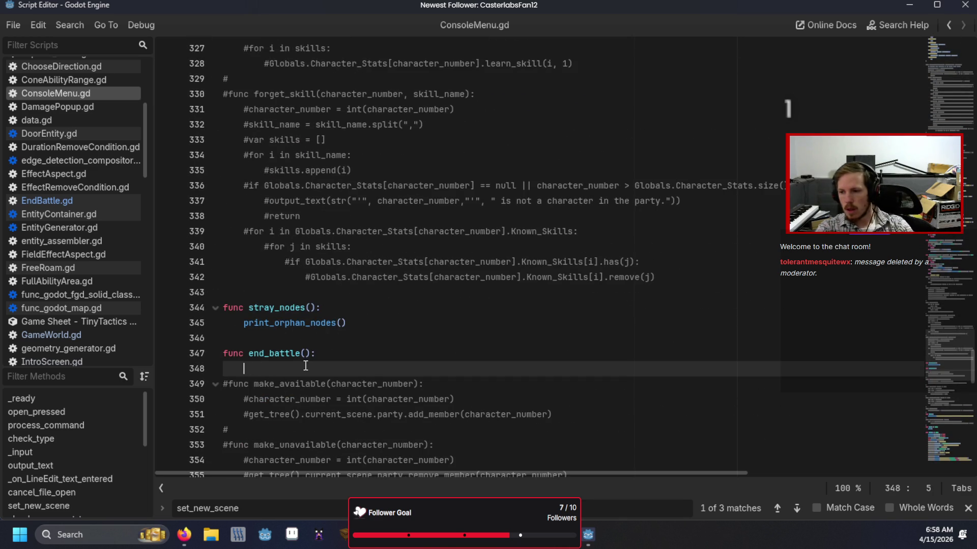
pyautogui.write('if get_t')
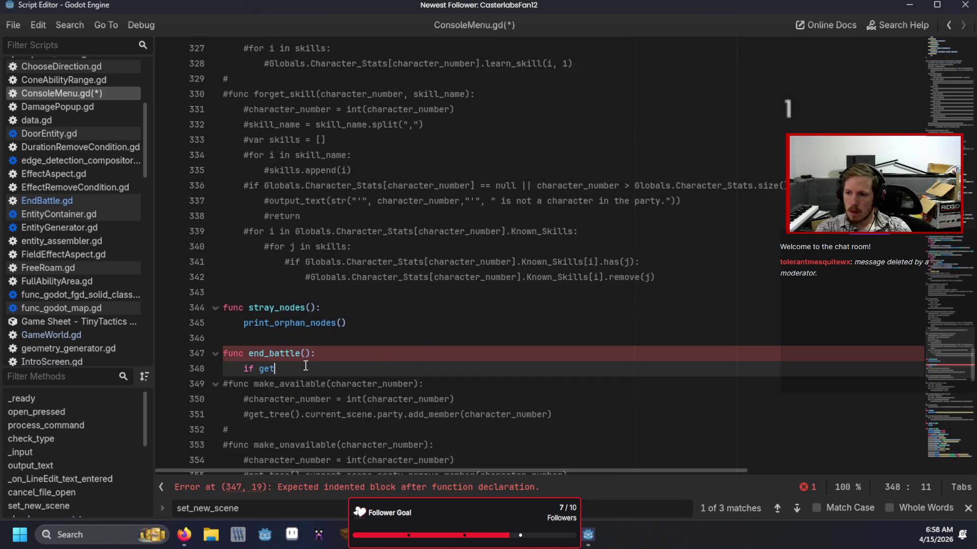
pyautogui.write('ree')
pyautogui.press('Return')
pyautogui.write('.g')
pyautogui.press('BackSpace')
pyautogui.write('cu')
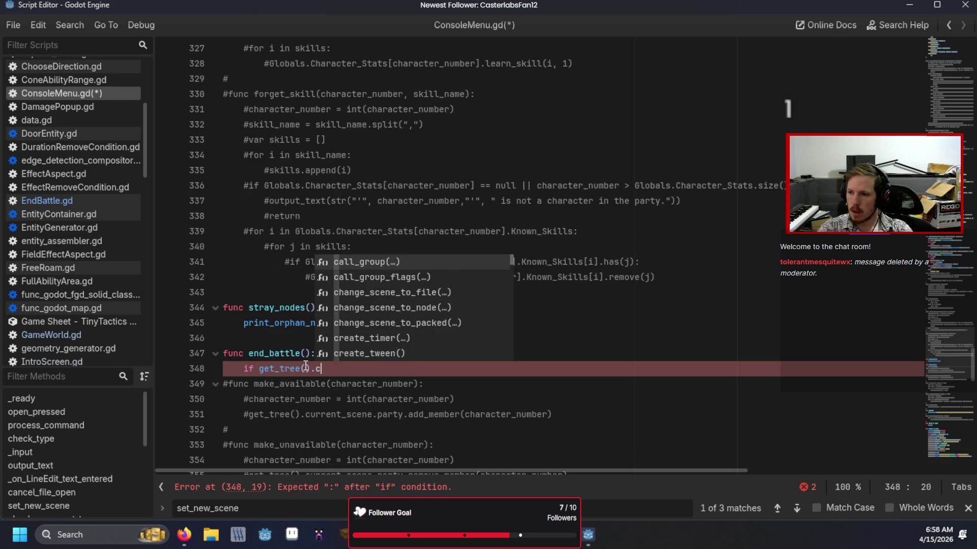
pyautogui.press('Return')
pyautogui.write('.')
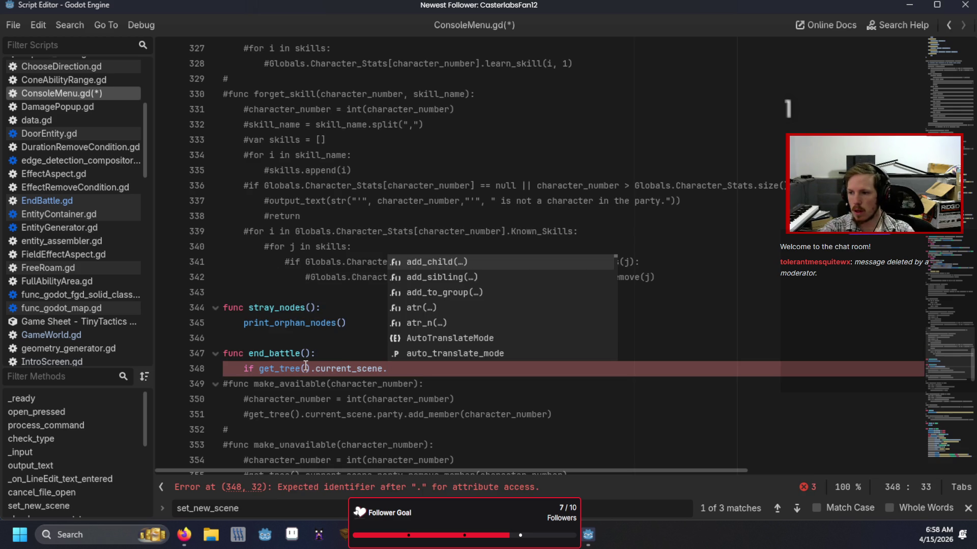
pyautogui.press('BackSpace')
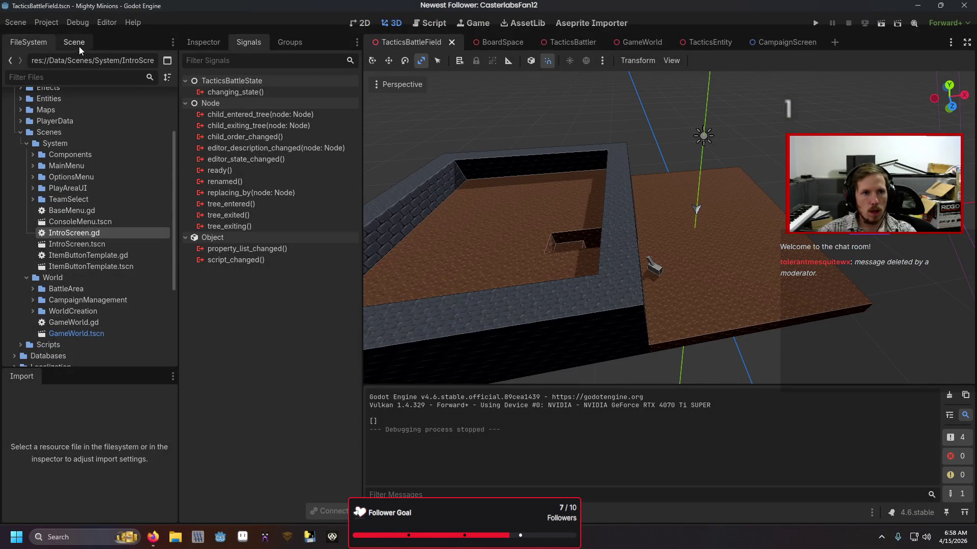
pyautogui.click(639, 42)
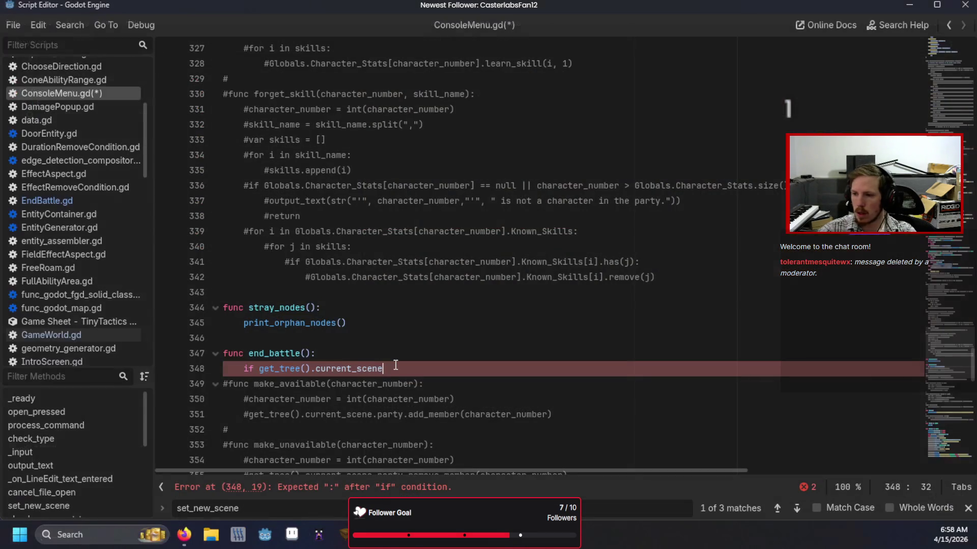
# Finish the condition as .get_child(1) is TacticsBattleField: print("HI"), save, and run the project
pyautogui.write('.get_child(1) ')
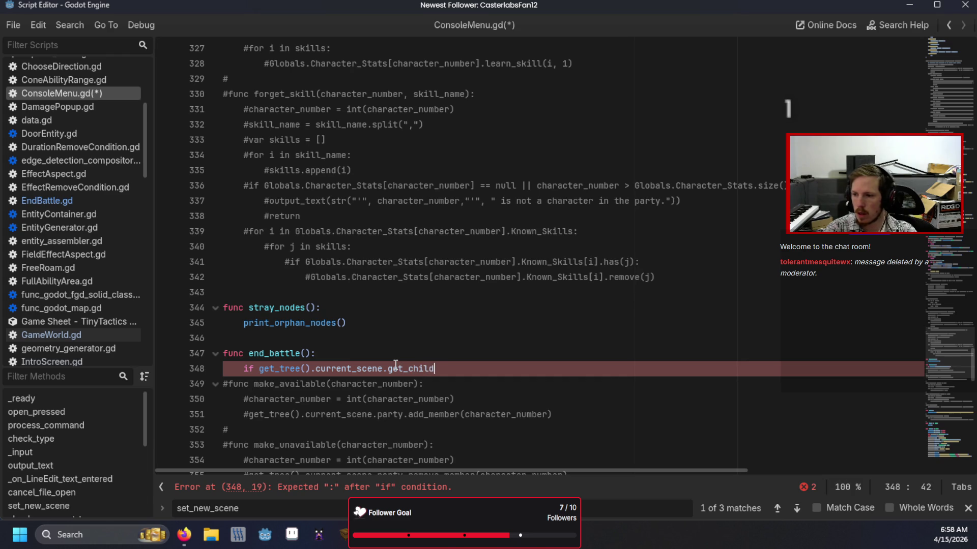
pyautogui.write('is TacticsB')
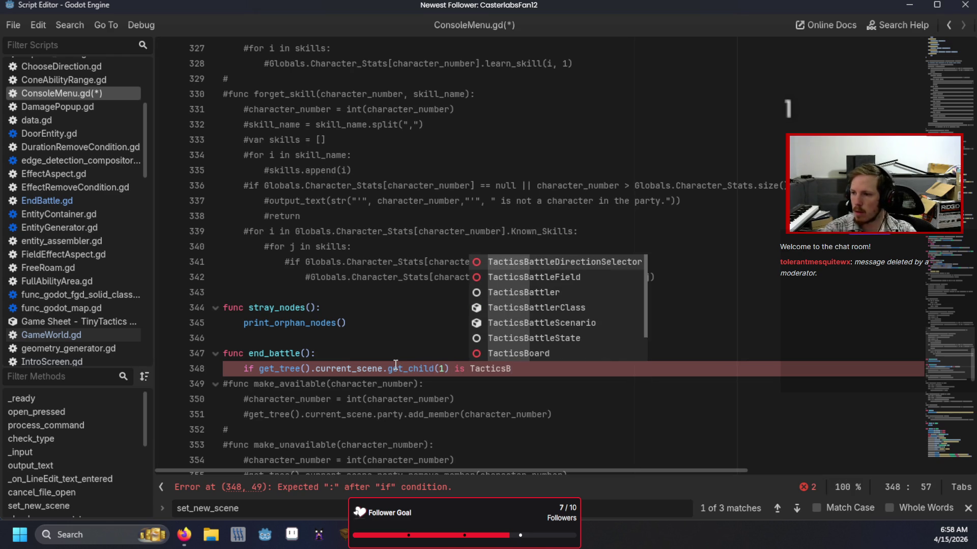
pyautogui.press('Down')
pyautogui.press('Return')
pyautogui.write(':')
pyautogui.press('Return')
pyautogui.write('print("HI')
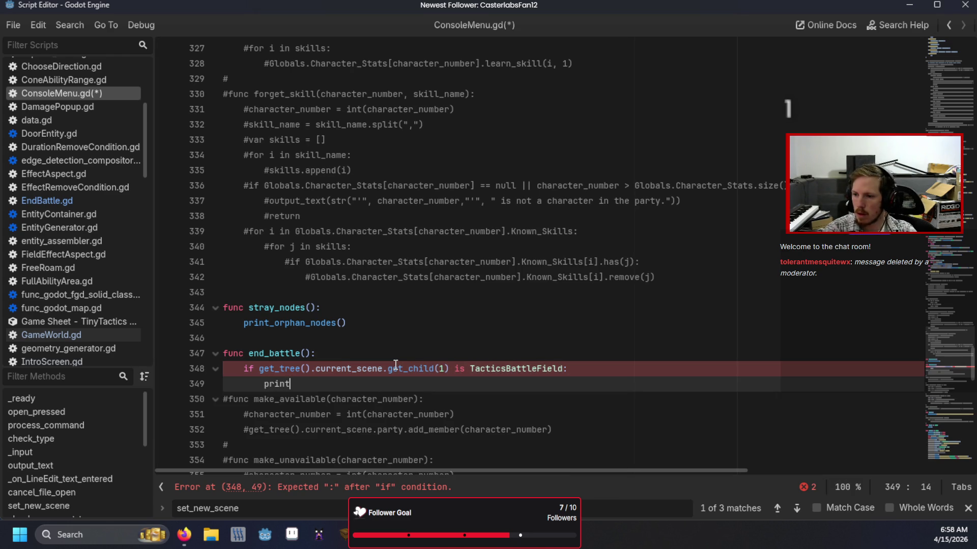
pyautogui.hotkey('ctrl', 's')
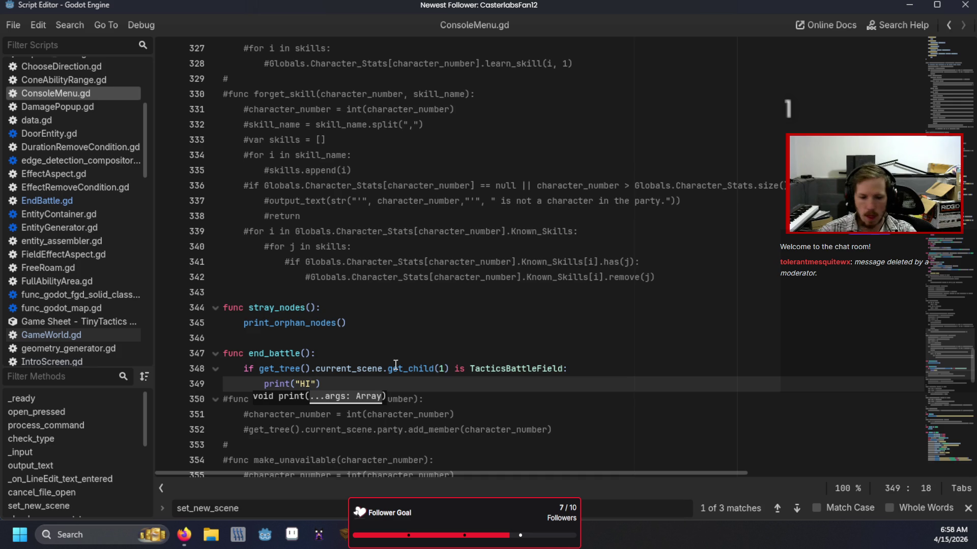
pyautogui.press('F5')
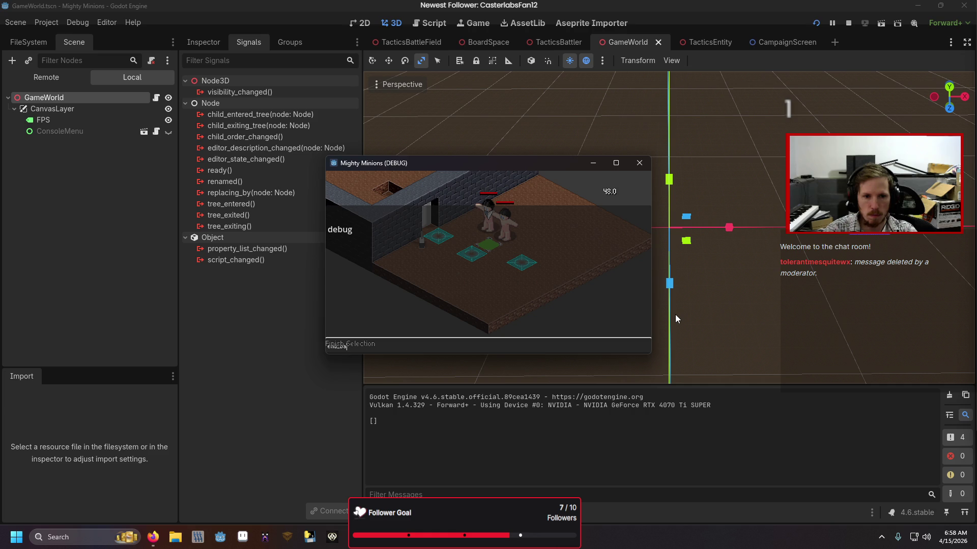
# Run end_battle in the game console to see HI, then delete the print("HI") line
pyautogui.press('Return')
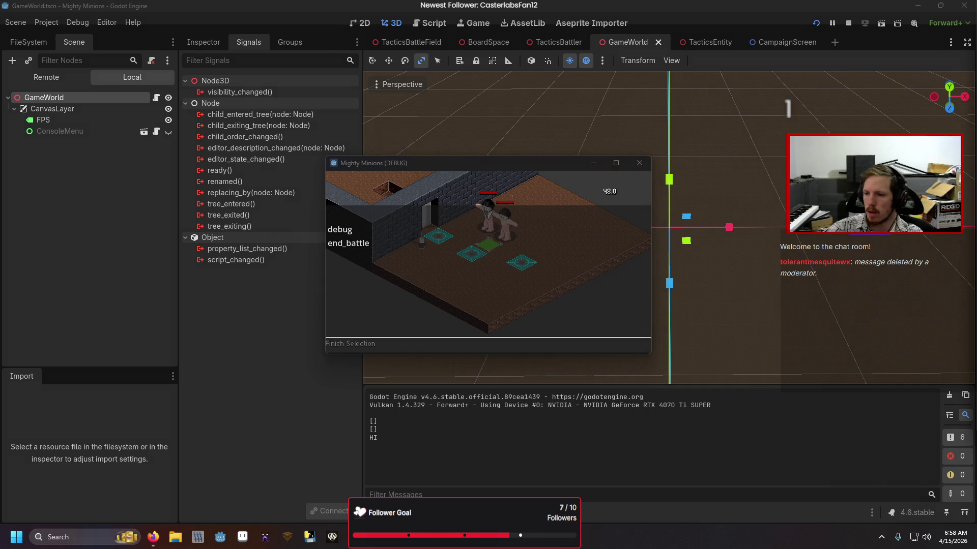
pyautogui.hotkey('alt', 'Tab')
pyautogui.press('BackSpace')
pyautogui.press('BackSpace')
pyautogui.press('BackSpace')
pyautogui.press('BackSpace')
pyautogui.press('BackSpace')
pyautogui.press('BackSpace')
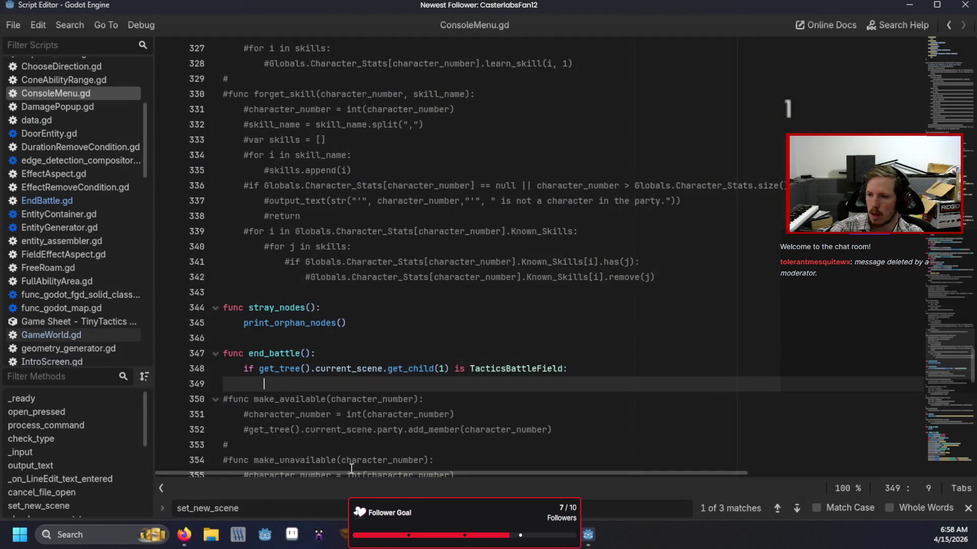
# In end_battle, store get_tree().current_scene.get_child(1) in a new var temp: TacticsBattleField
pyautogui.write('get_tree().cur')
pyautogui.press('Return')
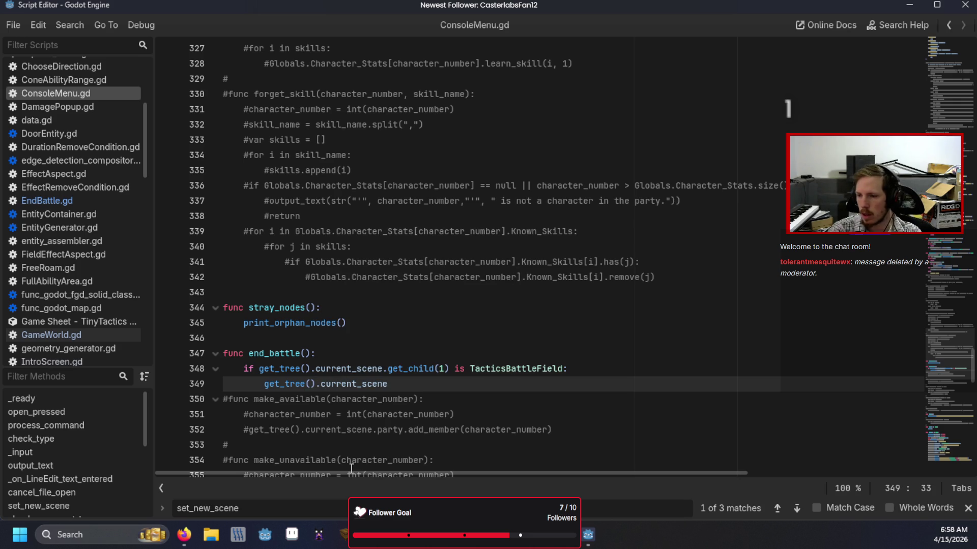
pyautogui.write('get_child(1)')
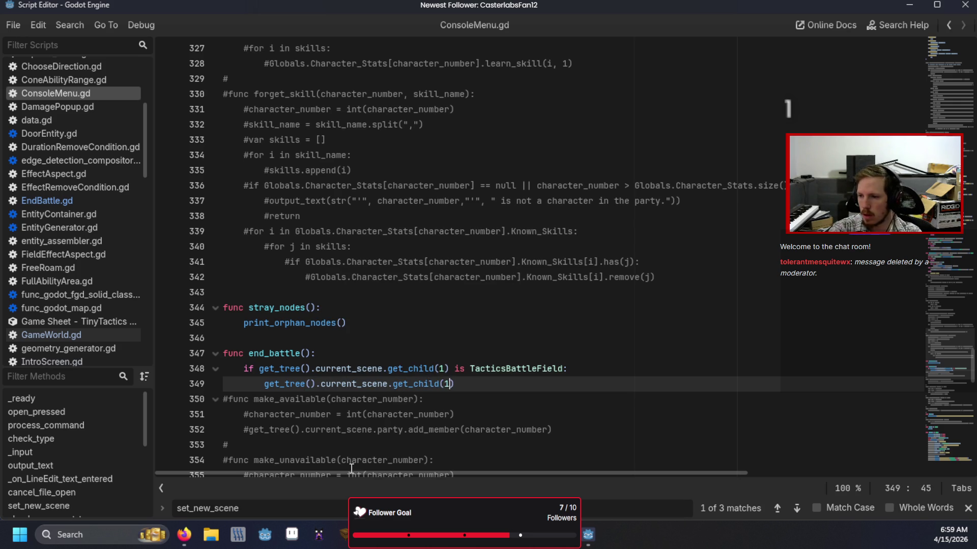
pyautogui.write('.c')
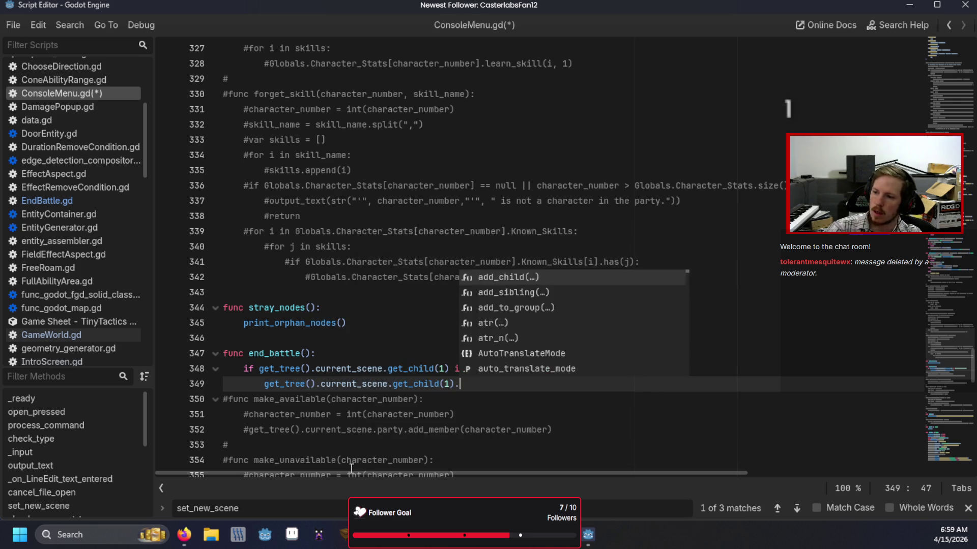
pyautogui.write('hange')
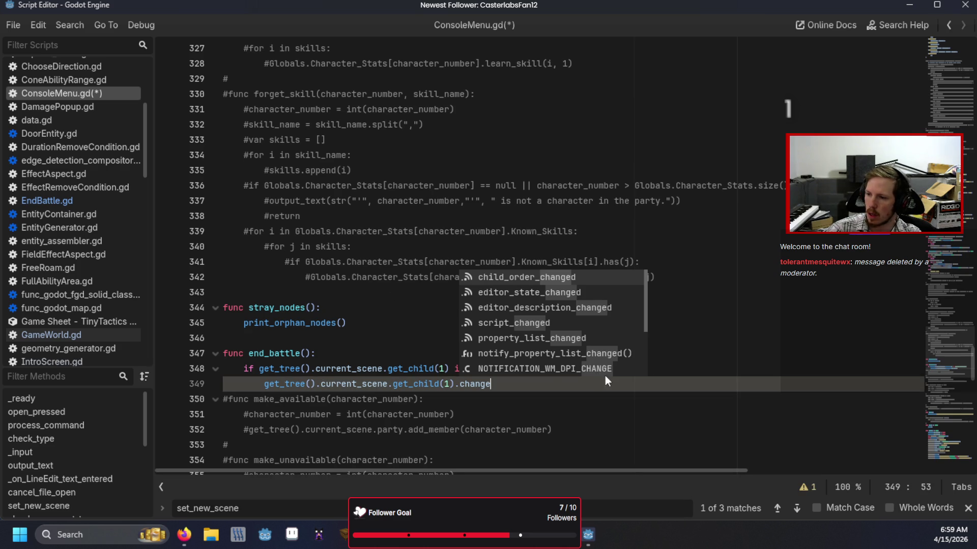
pyautogui.click(650, 368)
pyautogui.press('Return')
pyautogui.write('var temp: T')
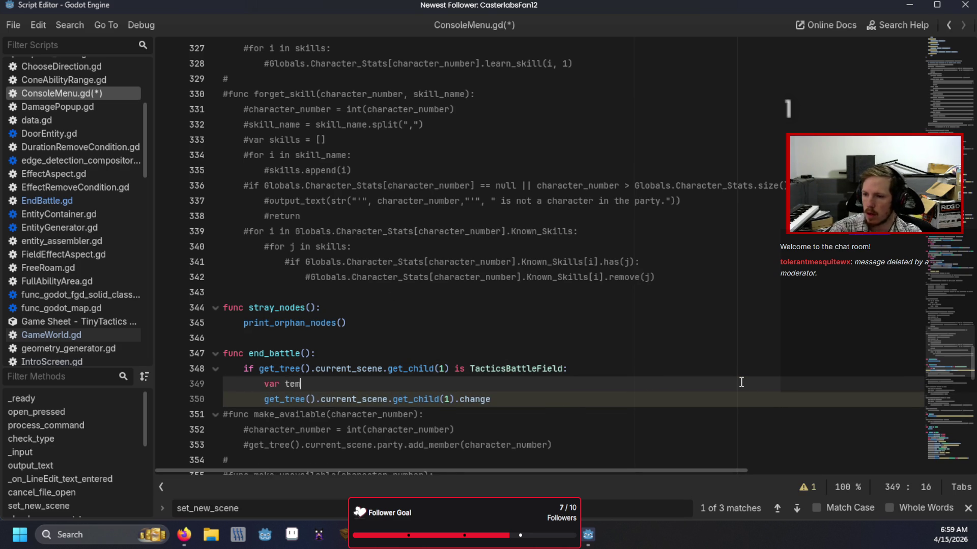
pyautogui.write('acticsB')
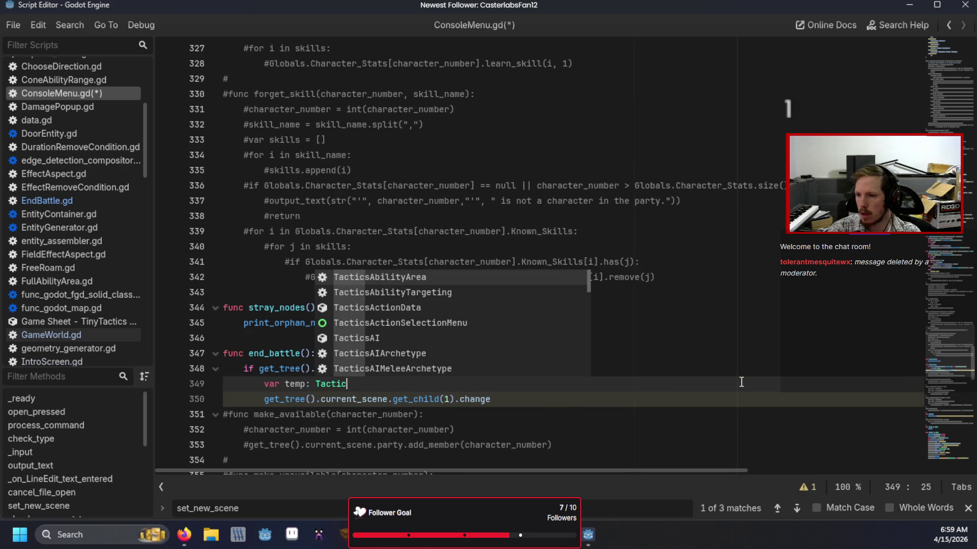
pyautogui.press('Down')
pyautogui.press('Return')
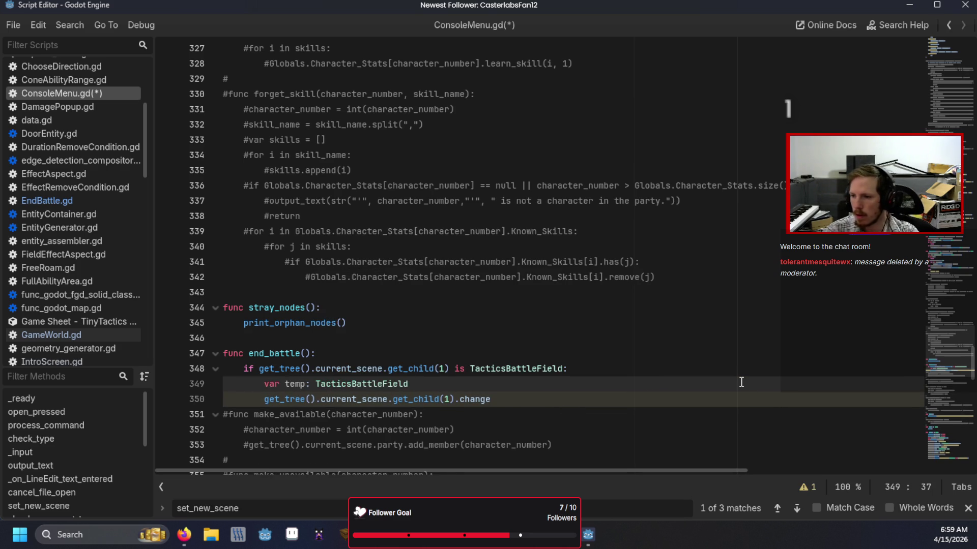
pyautogui.press('Delete')
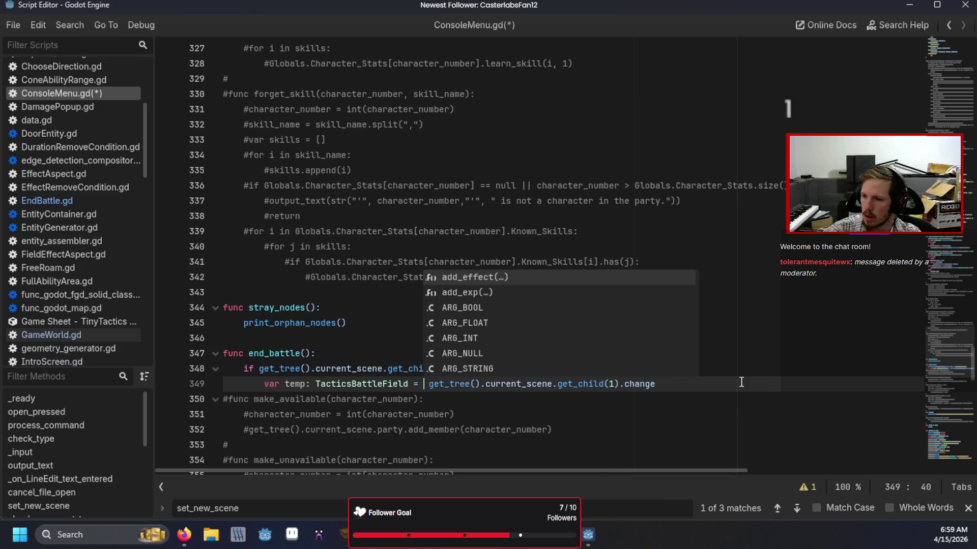
pyautogui.press('End')
pyautogui.press('BackSpace')
pyautogui.press('BackSpace')
pyautogui.press('BackSpace')
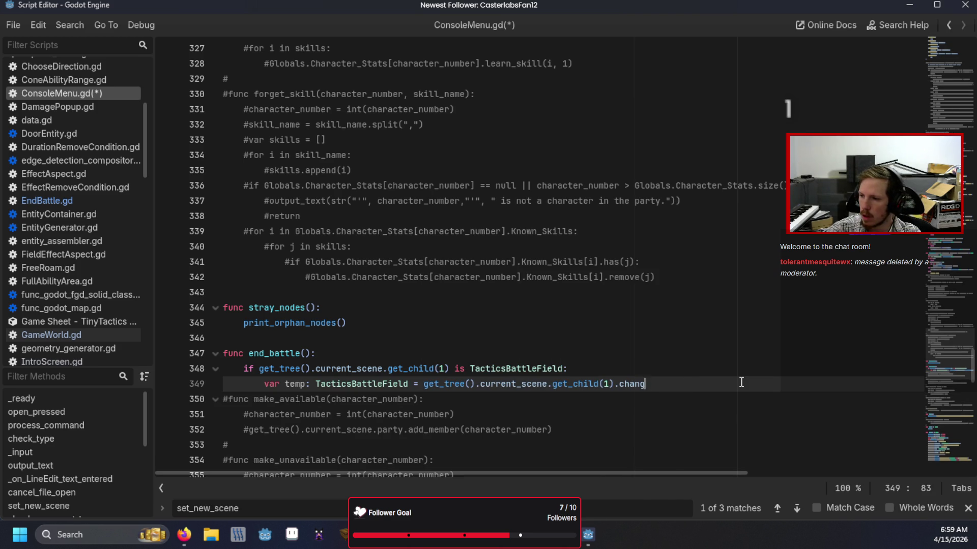
# Add temp.change_state(temp.states_enum.EndBattle) and jump to the TacticsBattleField script definition
pyautogui.press('Return')
pyautogui.write('temp.c')
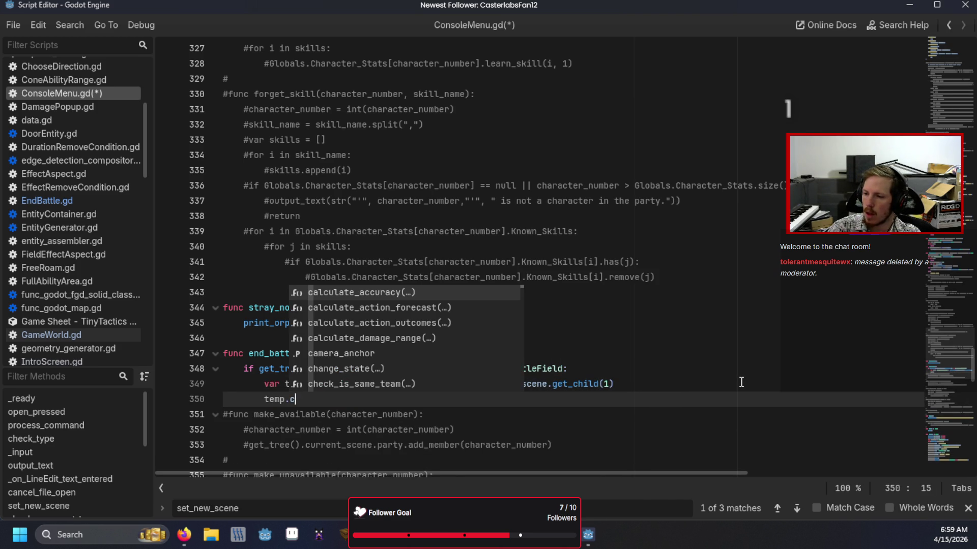
pyautogui.write('ha')
pyautogui.press('Return')
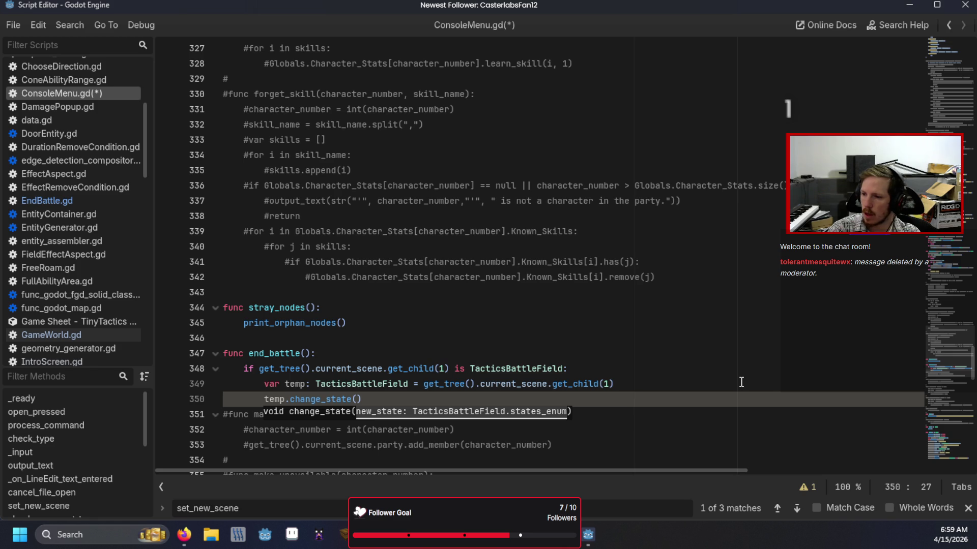
pyautogui.write('a')
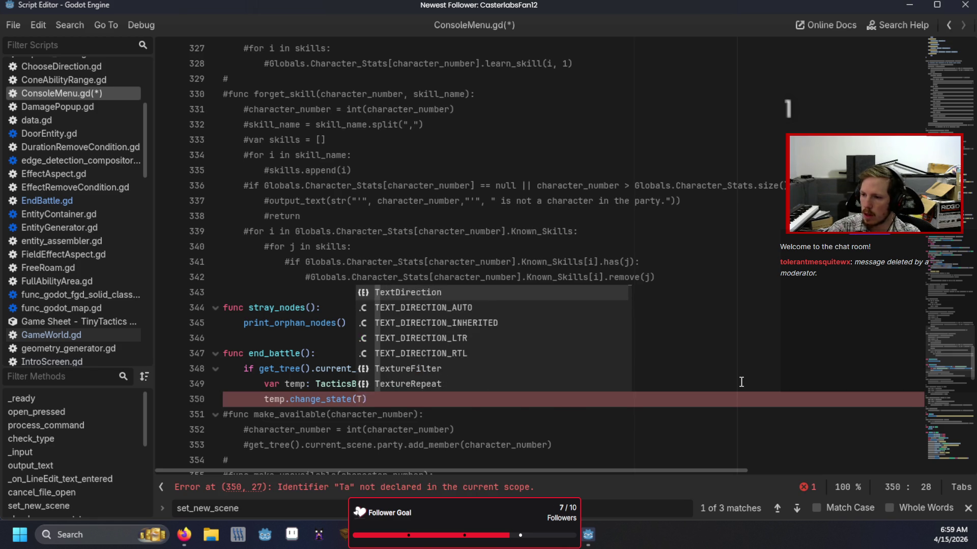
pyautogui.press('BackSpace')
pyautogui.press('BackSpace')
pyautogui.write('temp.sta')
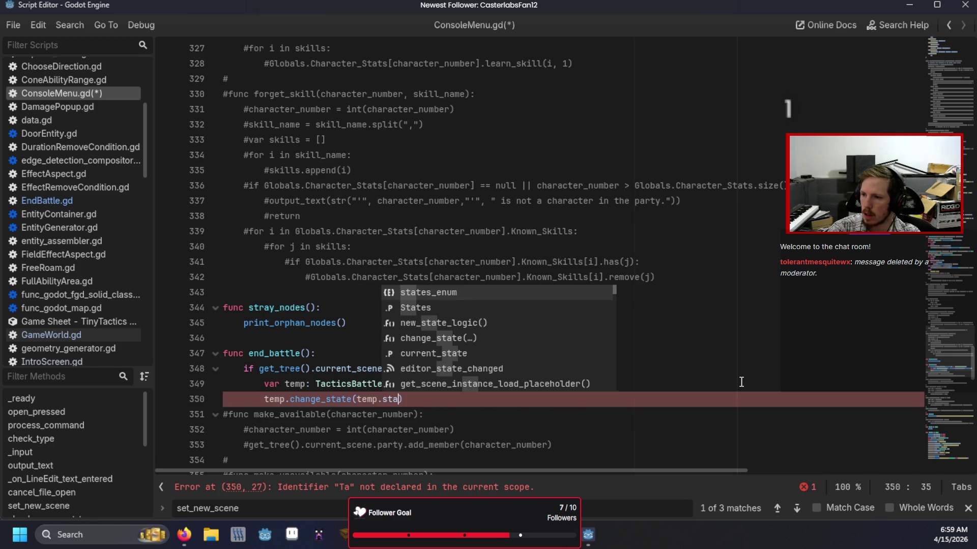
pyautogui.press('Return')
pyautogui.write('.En')
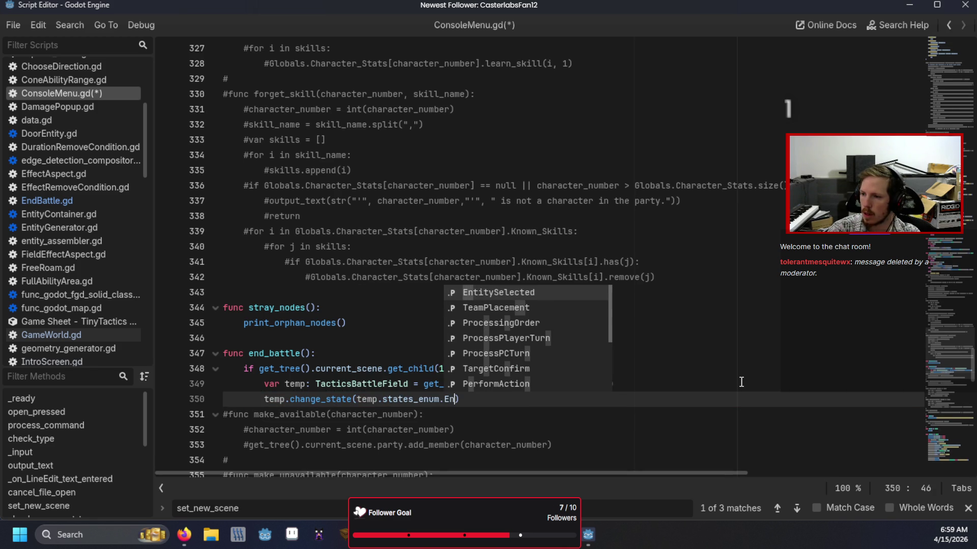
pyautogui.press('BackSpace')
pyautogui.press('BackSpace')
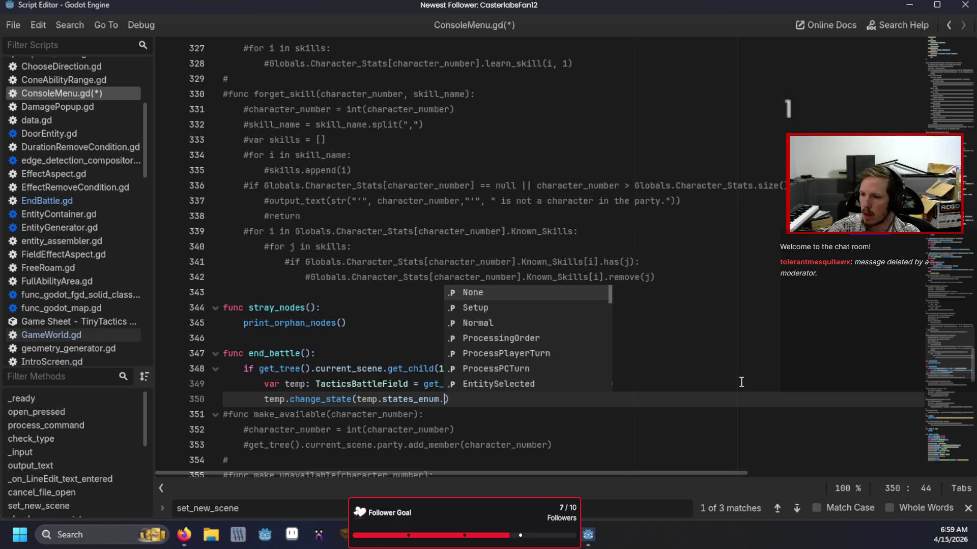
pyautogui.write('End')
pyautogui.write('Battle')
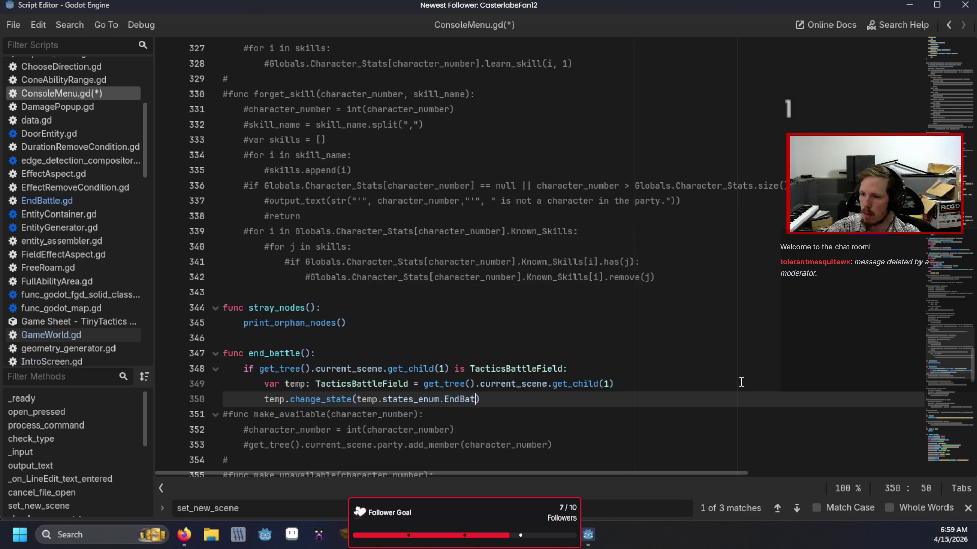
pyautogui.click(741, 382)
pyautogui.keyDown('ctrl'); pyautogui.click(491, 369); pyautogui.keyUp('ctrl')
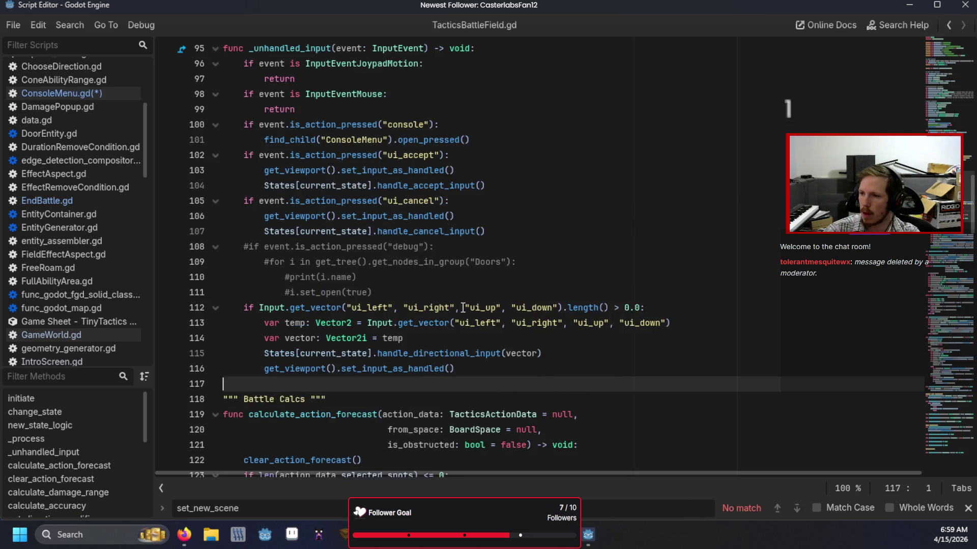
# Add EndBattle after FreeRoam in TacticsBattleField's states_enum
pyautogui.scroll(20, 540, 290)
pyautogui.scroll(3, 501, 259)
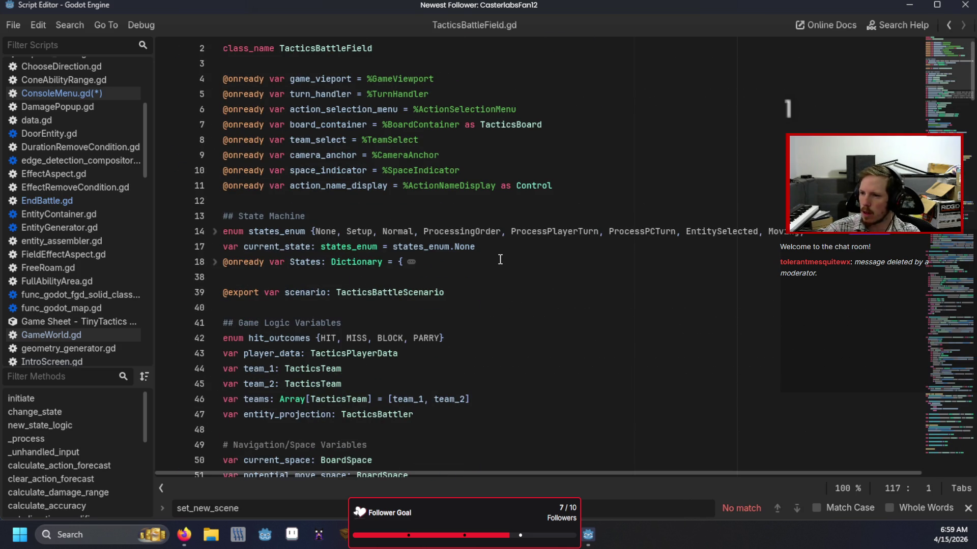
pyautogui.click(215, 231)
pyautogui.click(364, 262)
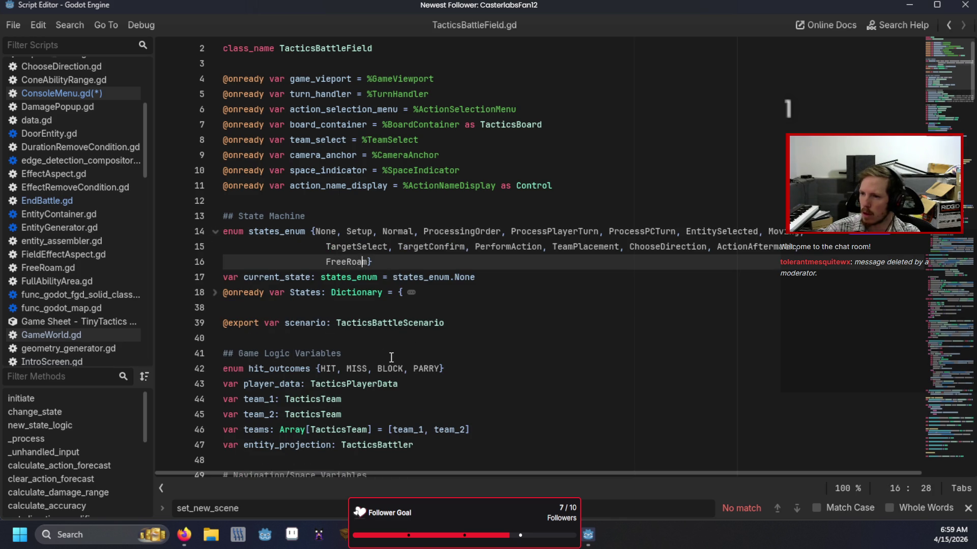
pyautogui.write(', EndBa')
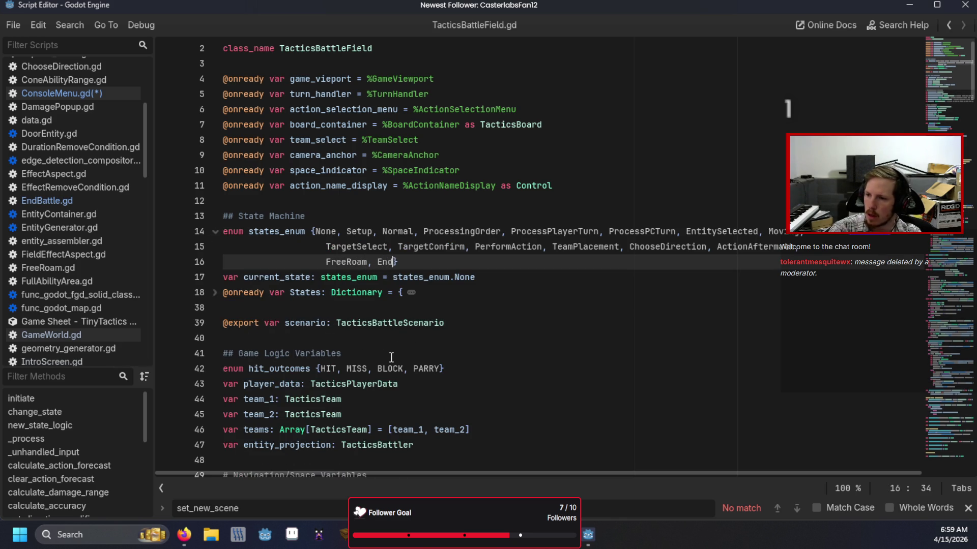
pyautogui.write('ttle')
pyautogui.click(391, 358)
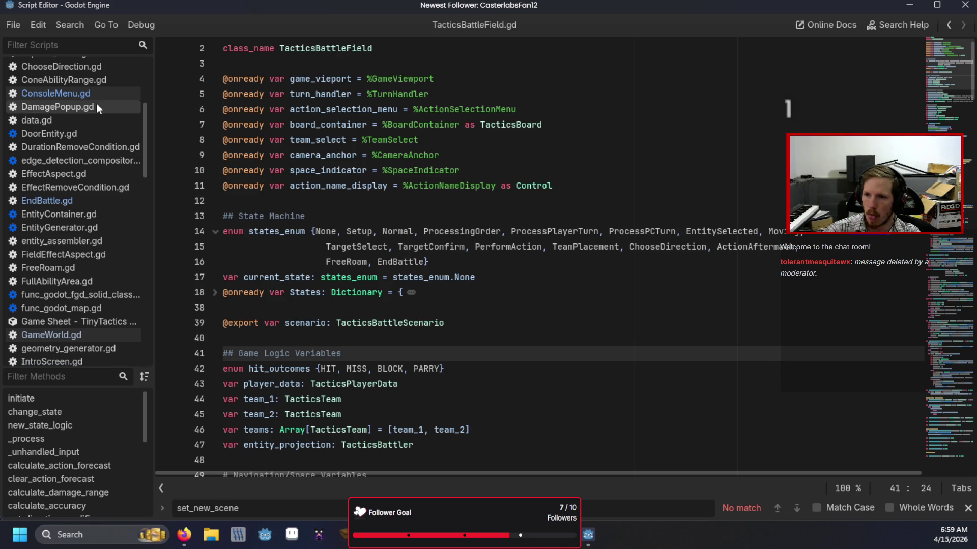
# Open the EndBattle state script and insert a blank line inside process_state
pyautogui.click(56, 93)
pyautogui.click(519, 397)
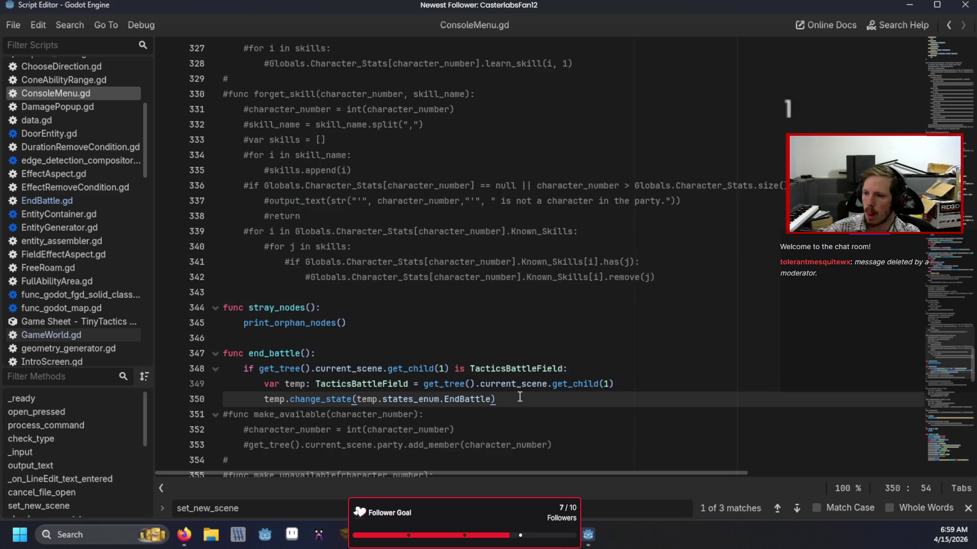
pyautogui.click(49, 201)
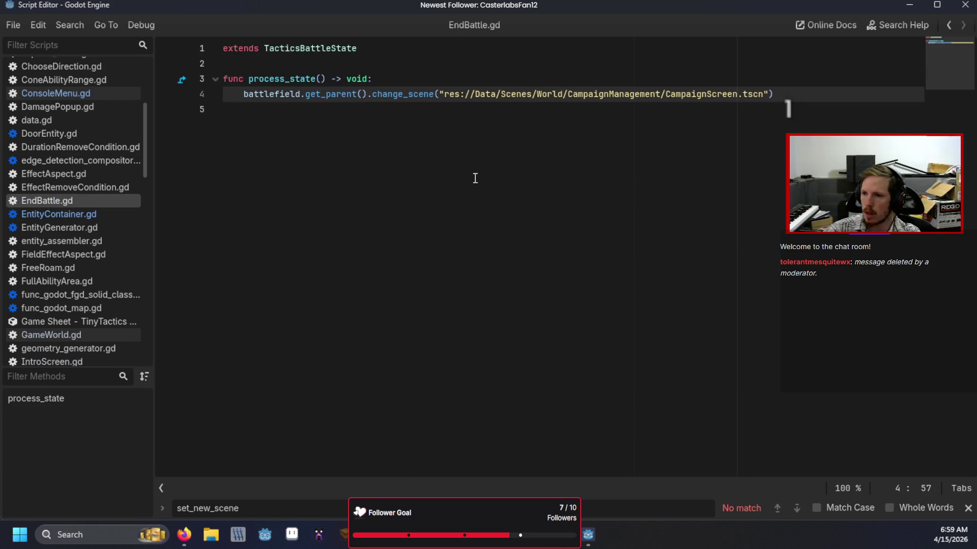
pyautogui.click(512, 79)
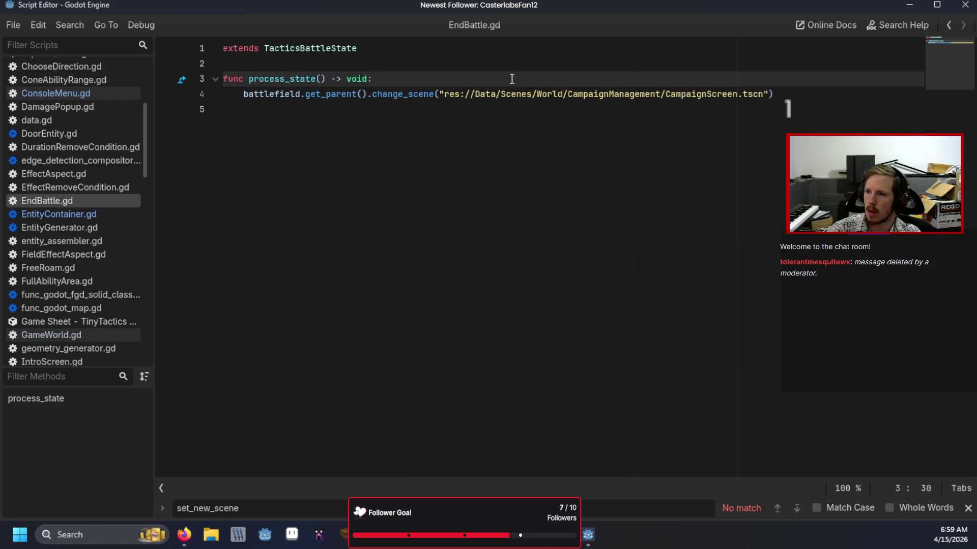
pyautogui.press('Return')
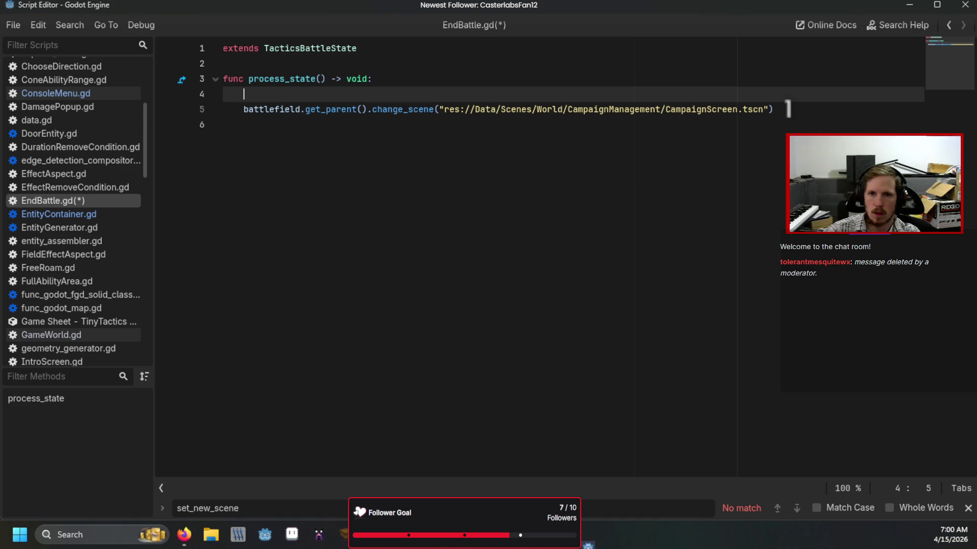
pyautogui.hotkey('alt', 'Tab')
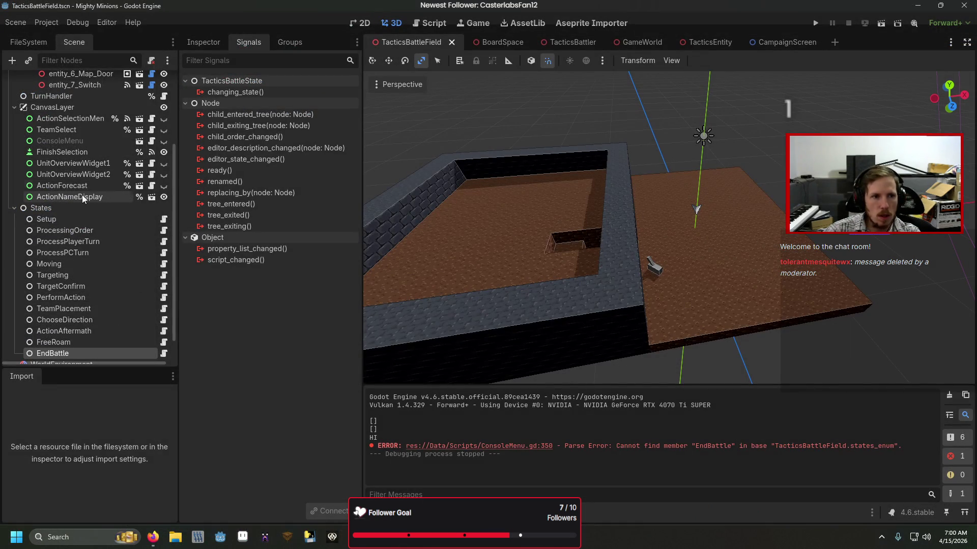
# Add a Control child under CanvasLayer and move it to the top of CanvasLayer
pyautogui.click(14, 208)
pyautogui.click(51, 215)
pyautogui.rightClick(46, 216)
pyautogui.click(87, 225)
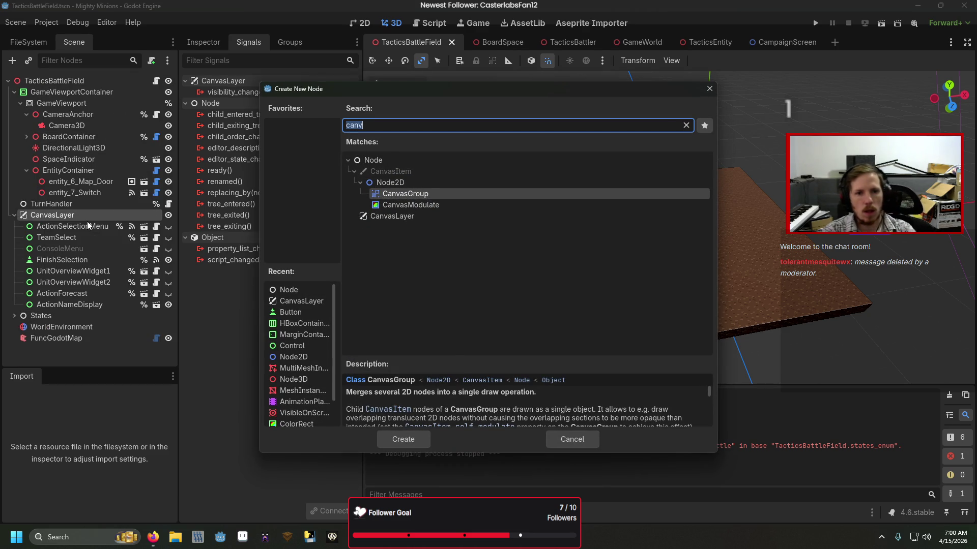
pyautogui.write('control')
pyautogui.press('Return')
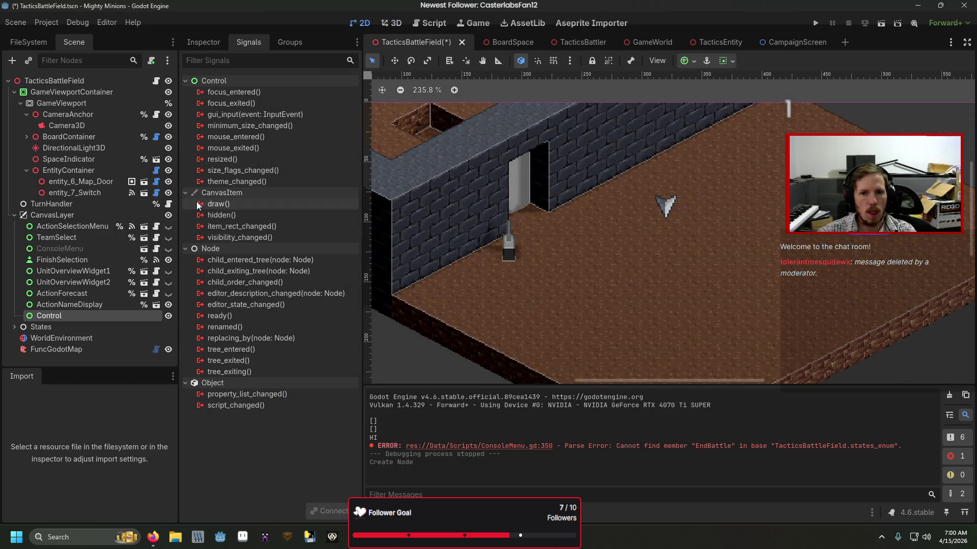
pyautogui.scroll(-1, 470, 218)
pyautogui.moveTo(103, 321); pyautogui.dragTo(105, 220)
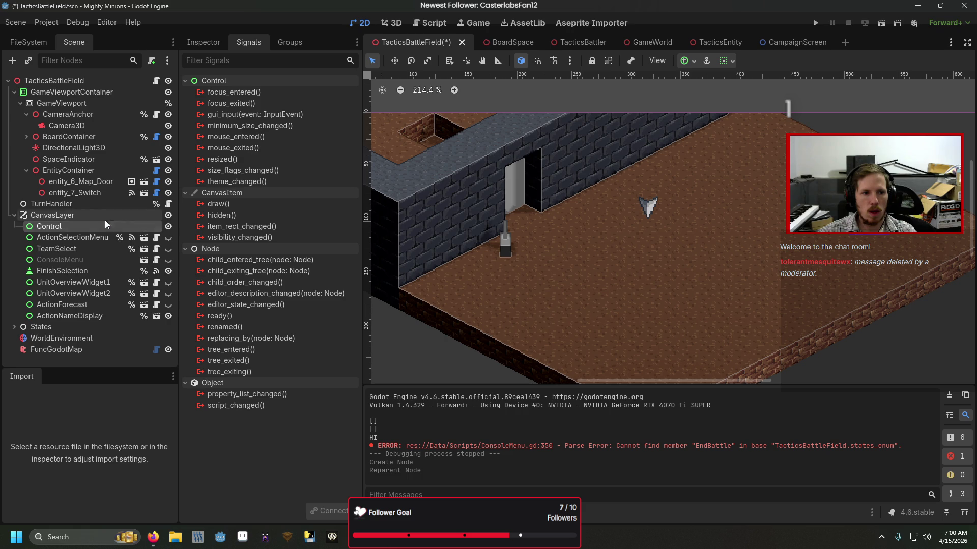
# Rename the Control to BattleEndScreen and enable Access as Unique Name
pyautogui.doubleClick(66, 224)
pyautogui.write('EndBattleScreen')
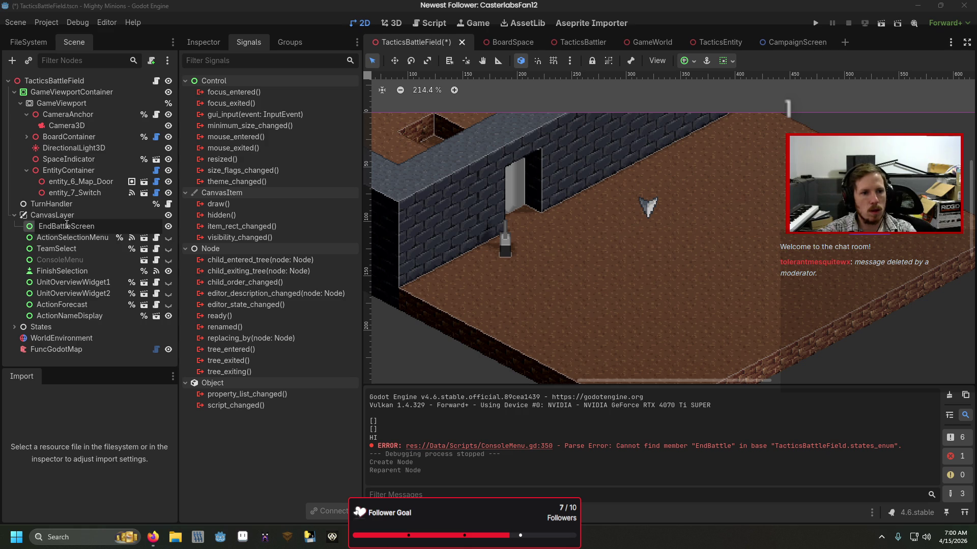
pyautogui.hotkey('ctrl', 'a')
pyautogui.write('B')
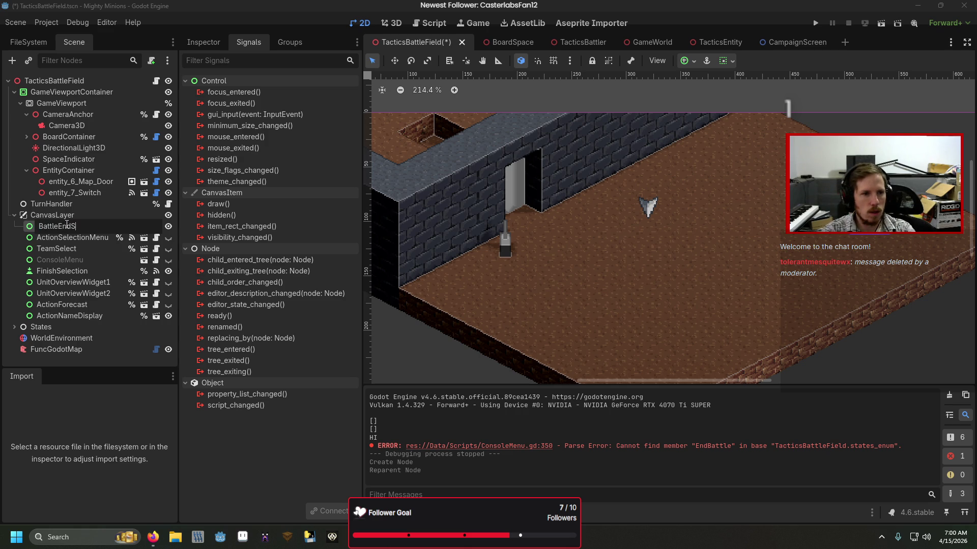
pyautogui.write('en')
pyautogui.press('Return')
pyautogui.rightClick(67, 226)
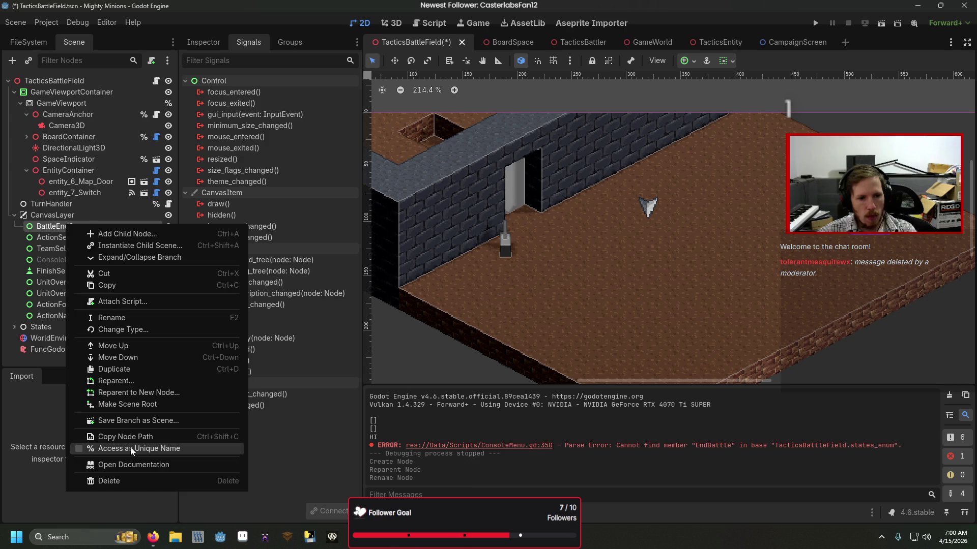
pyautogui.click(130, 447)
# Add a Label child node under BattleEndScreen
pyautogui.rightClick(93, 225)
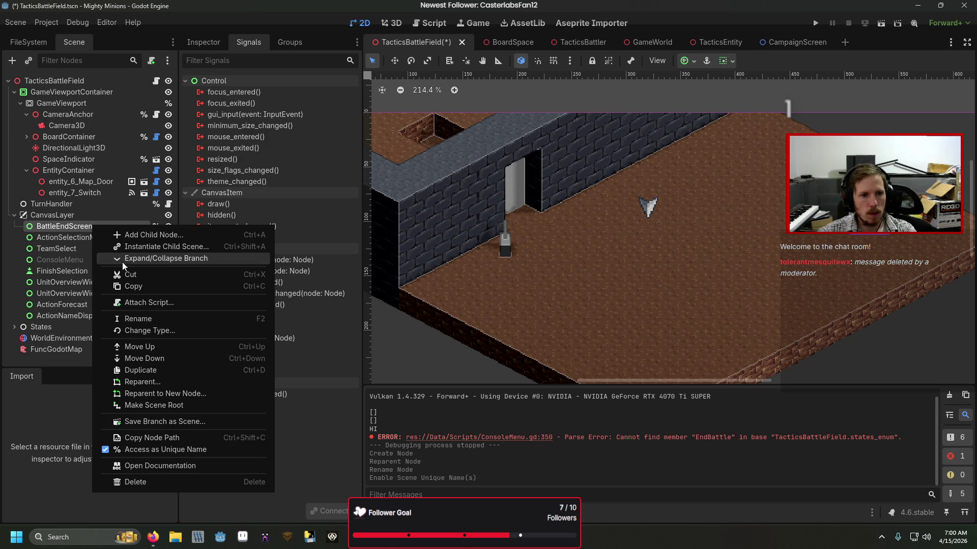
pyautogui.click(174, 237)
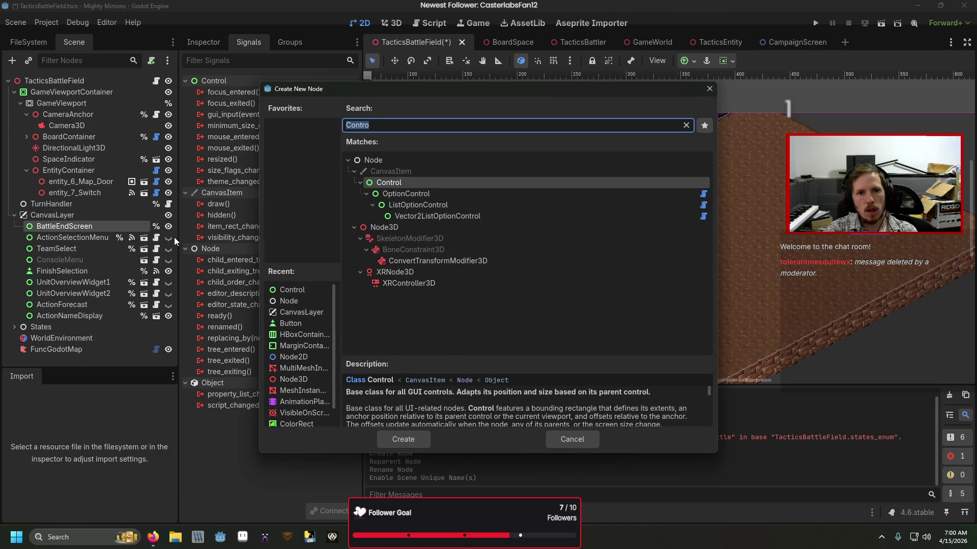
pyautogui.write('Label')
pyautogui.press('Return')
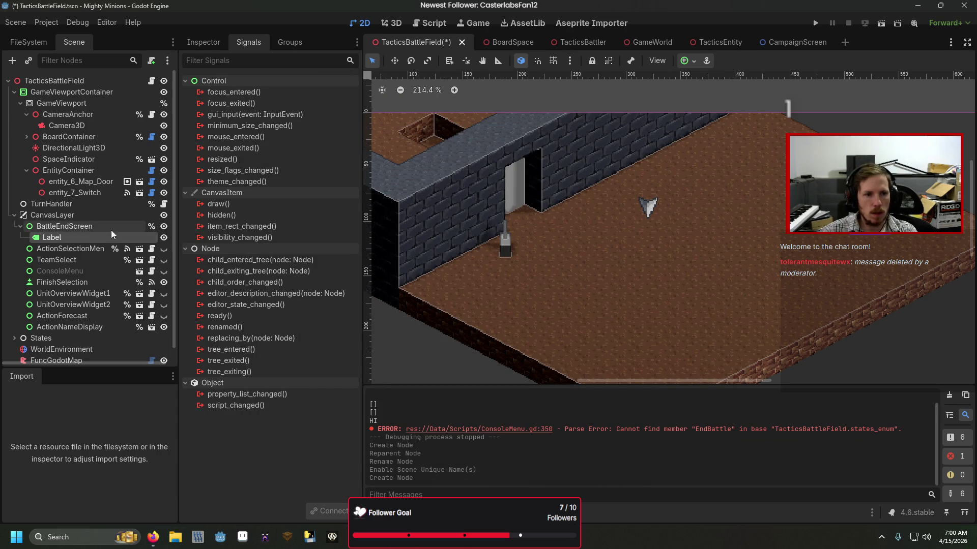
# Set BattleEndScreen's anchors to Full Rect and the Label's anchors to Center
pyautogui.click(112, 230)
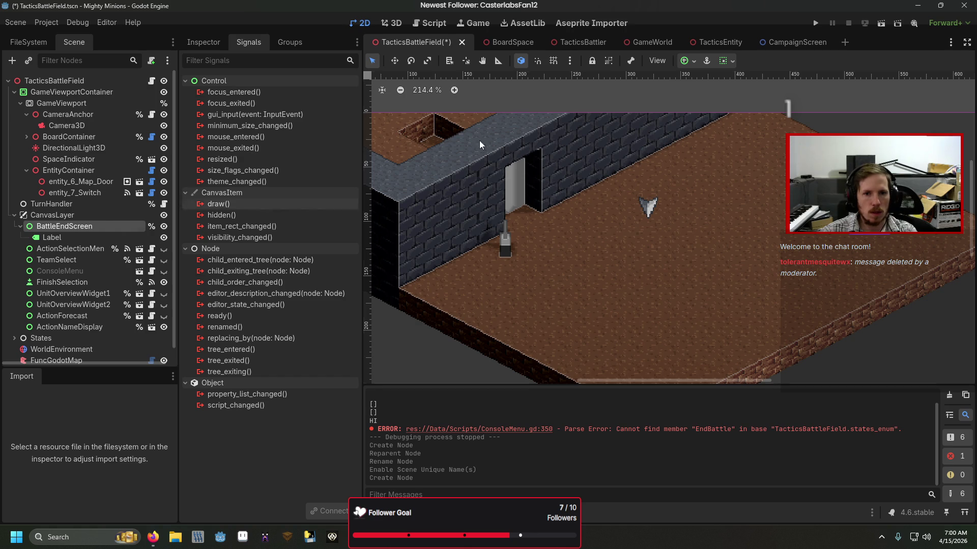
pyautogui.click(695, 61)
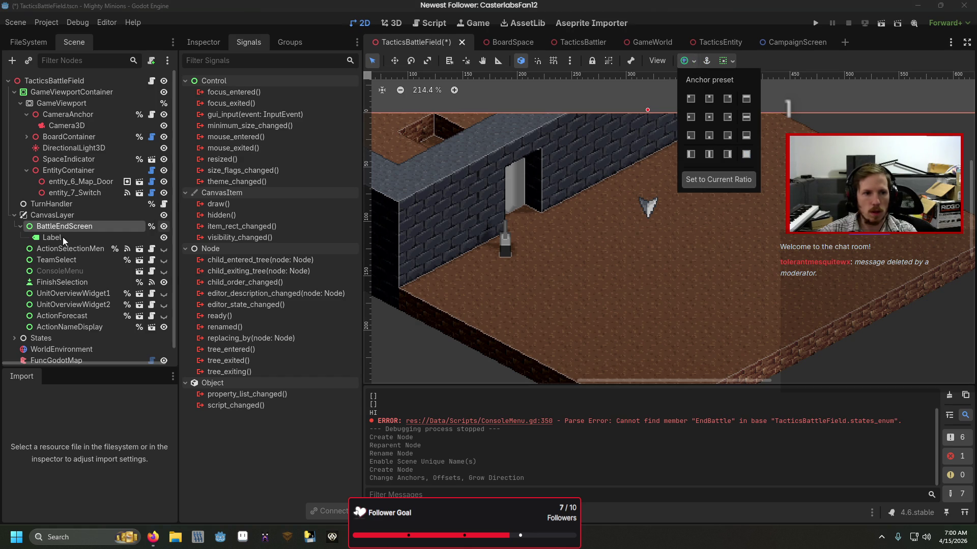
pyautogui.click(745, 155)
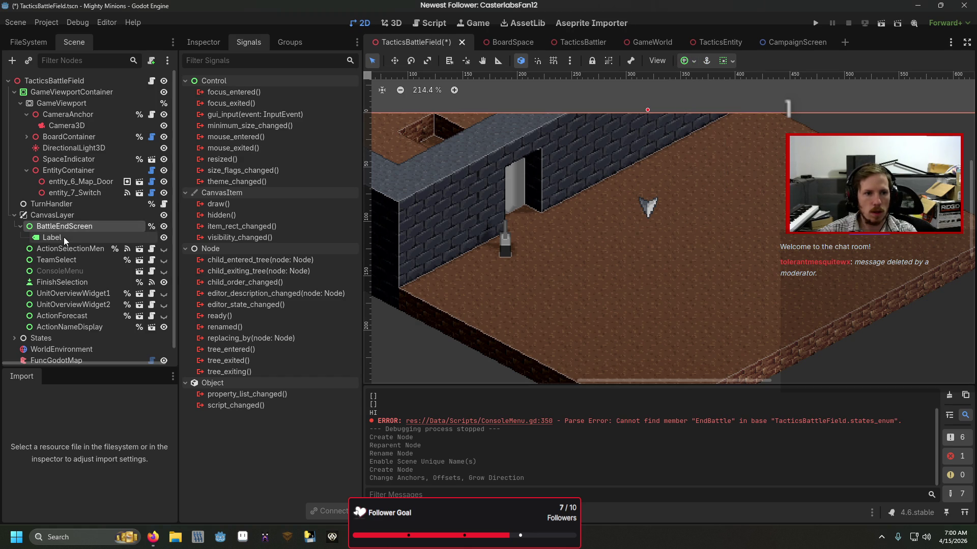
pyautogui.click(691, 63)
pyautogui.click(708, 117)
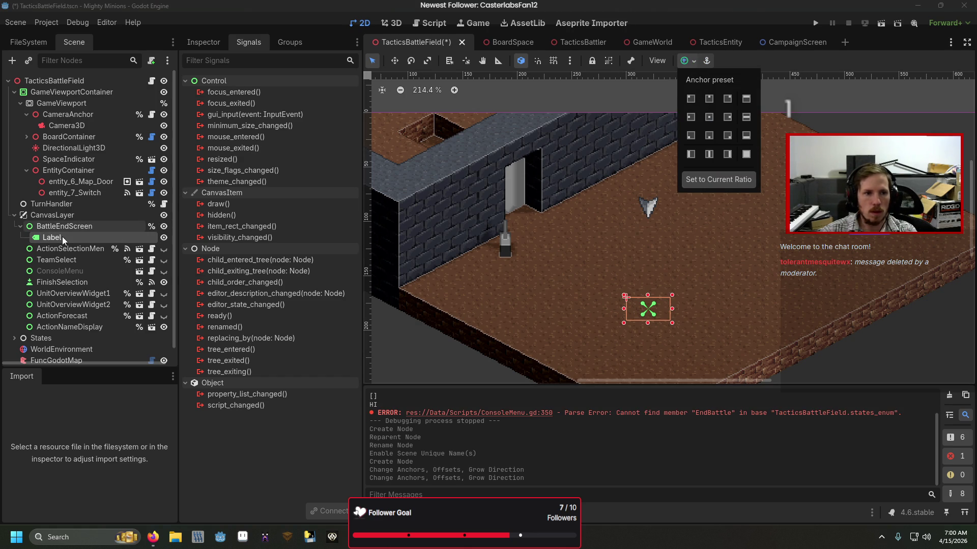
pyautogui.click(62, 236)
# Centre the Label's text horizontally and vertically and set it to 'BATTLE OVER!!!!!!'
pyautogui.click(188, 43)
pyautogui.click(303, 226)
pyautogui.click(305, 256)
pyautogui.click(297, 242)
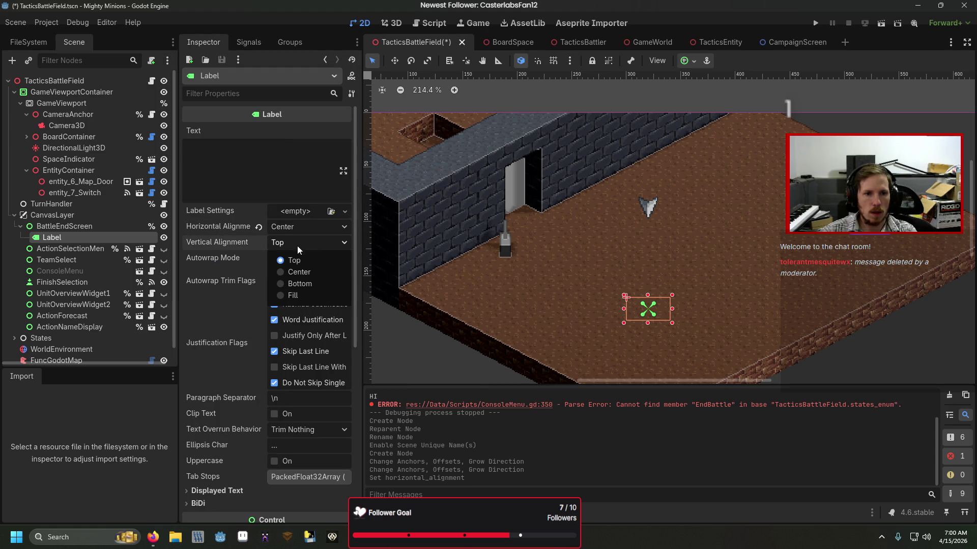
pyautogui.click(301, 273)
pyautogui.click(290, 159)
pyautogui.write('B')
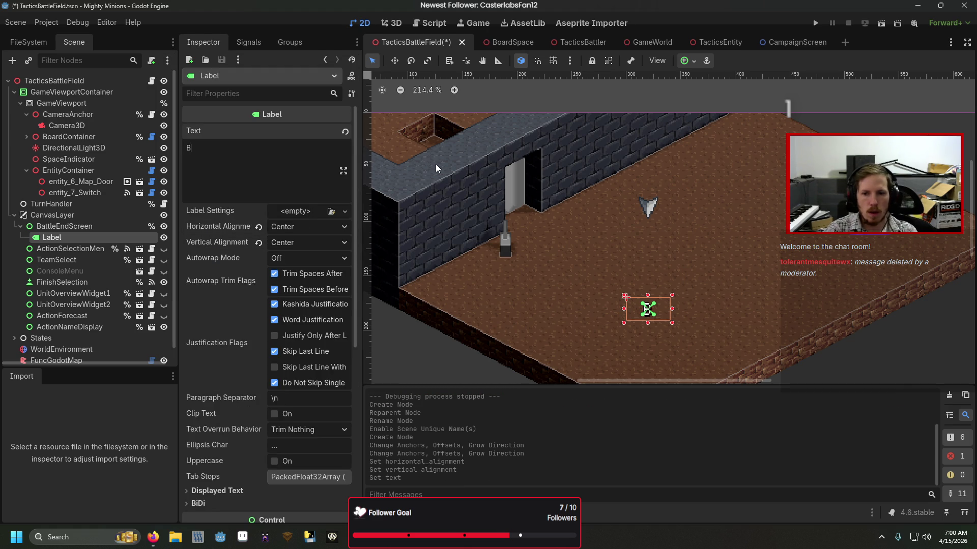
pyautogui.write('ATTLE OVER')
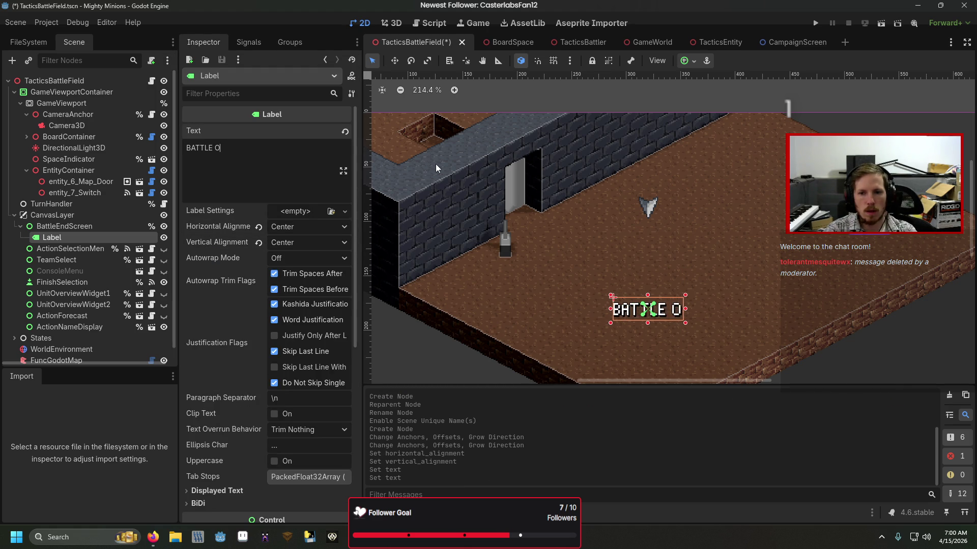
pyautogui.write('!!!!!!')
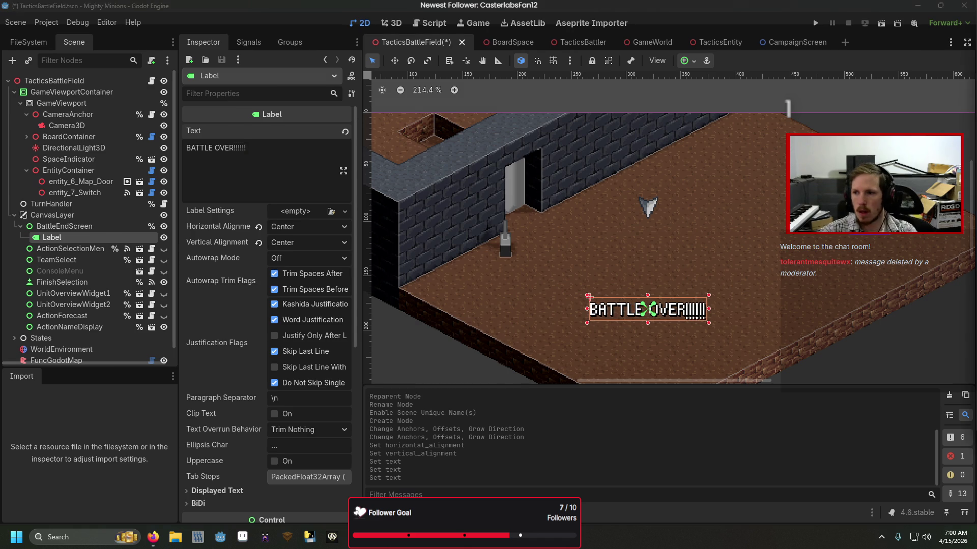
pyautogui.click(430, 23)
pyautogui.click(441, 100)
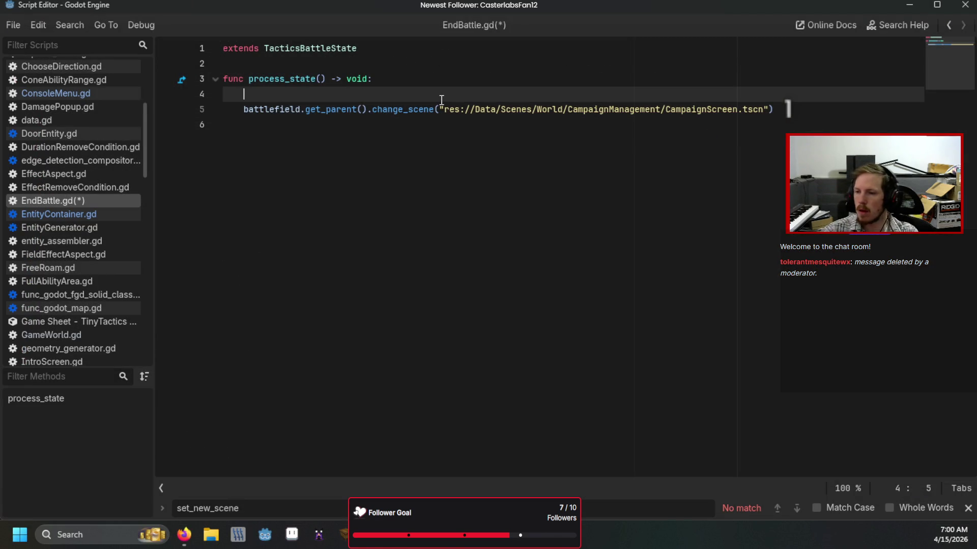
# Save EndBattle.gd and add a battlefield.%BattleEndScreen line in process_state
pyautogui.hotkey('ctrl', 's')
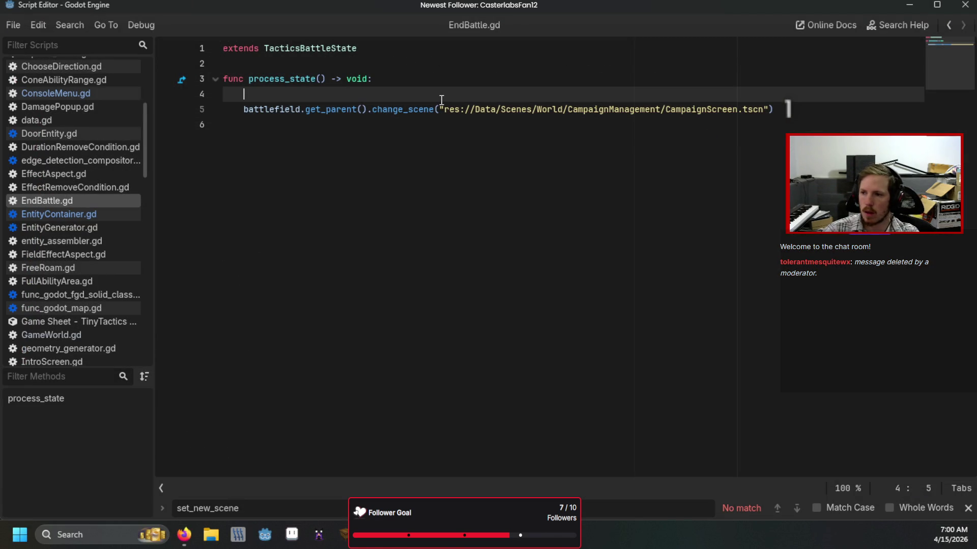
pyautogui.write('attlefield.')
pyautogui.press('Escape')
pyautogui.write('%')
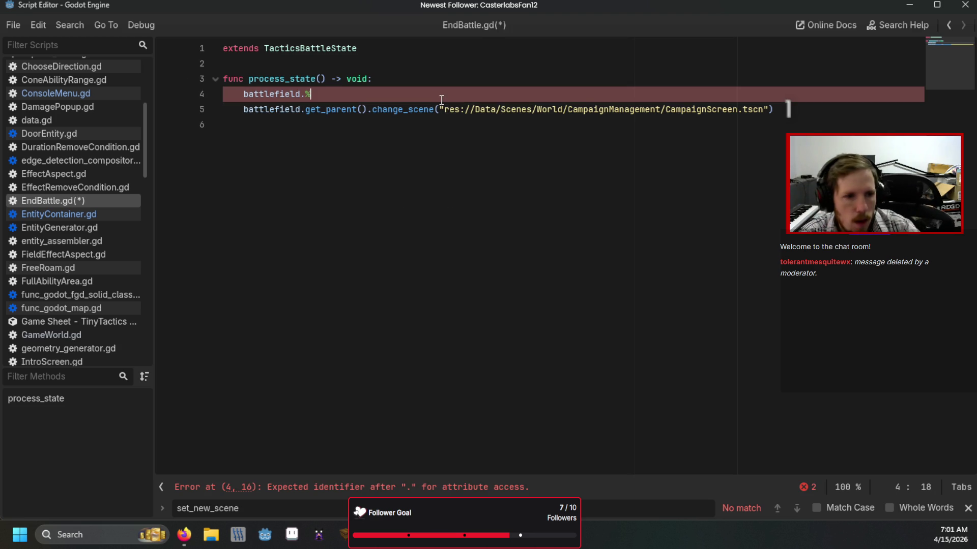
pyautogui.write('BattleEndScreen')
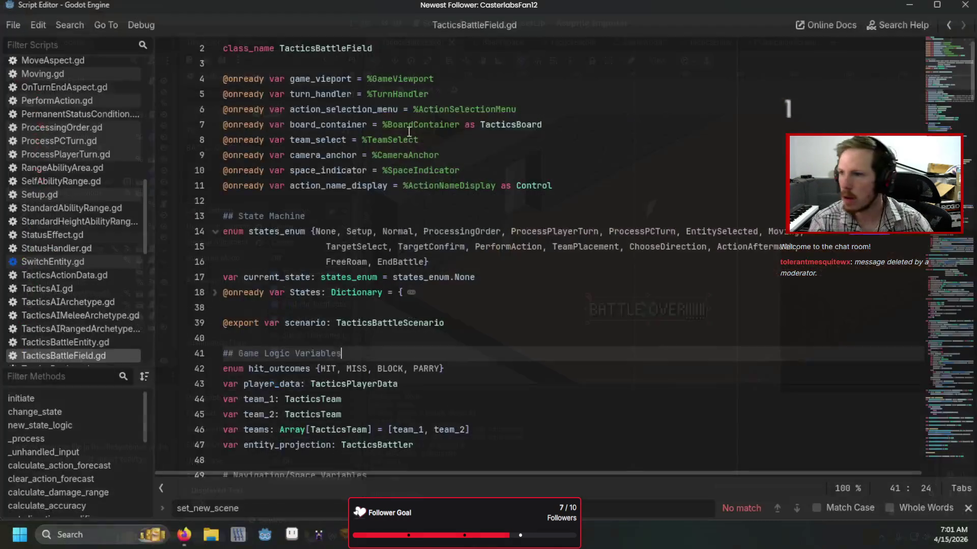
pyautogui.scroll(1, 585, 204)
pyautogui.click(587, 206)
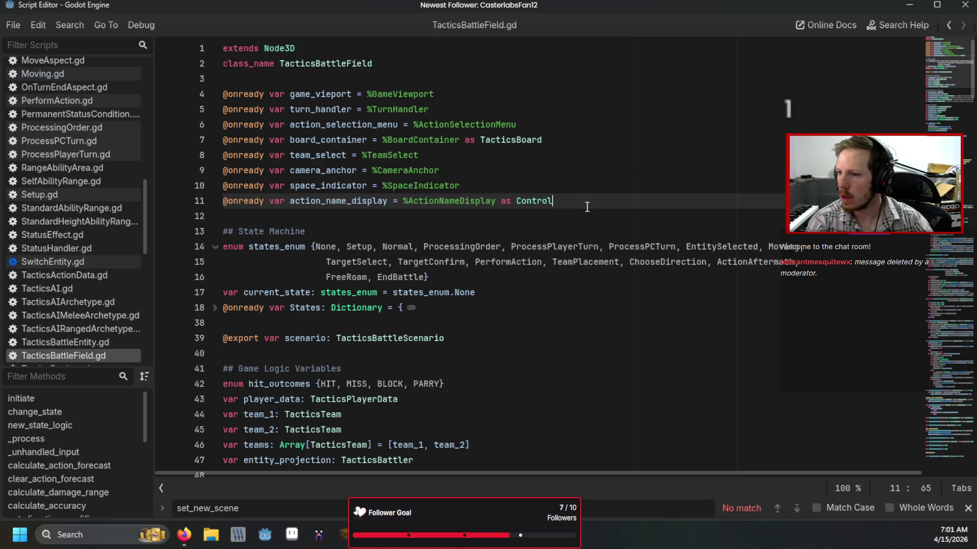
pyautogui.press('Return')
pyautogui.write('@onready var end_')
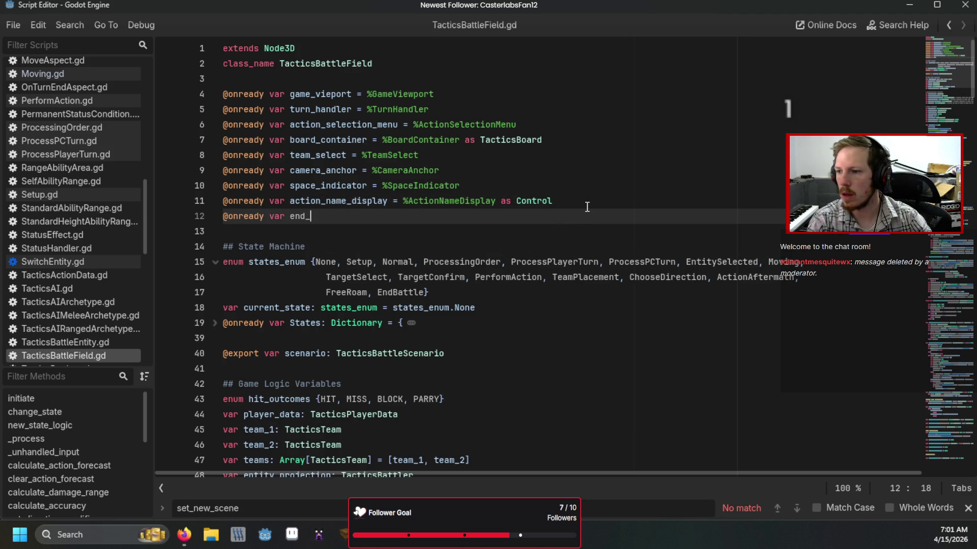
pyautogui.write('b')
pyautogui.press('BackSpace')
pyautogui.press('BackSpace')
pyautogui.write('battle_end')
pyautogui.press('BackSpace')
pyautogui.write('_screen = %B')
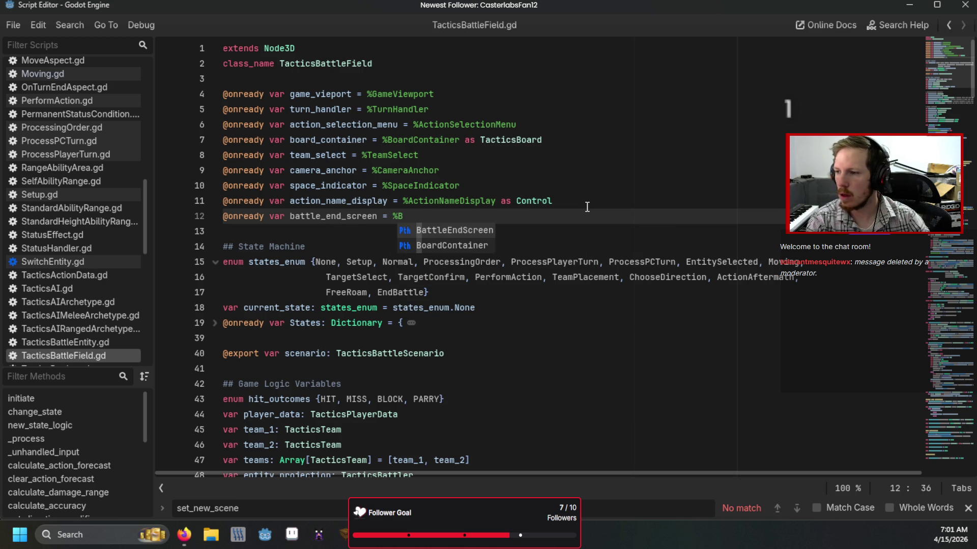
pyautogui.press('Return')
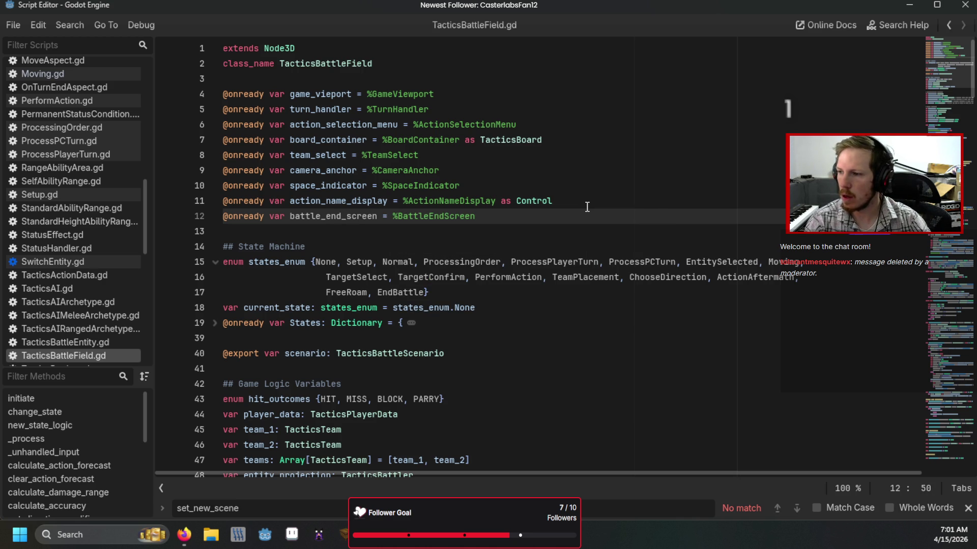
pyautogui.write('as Control')
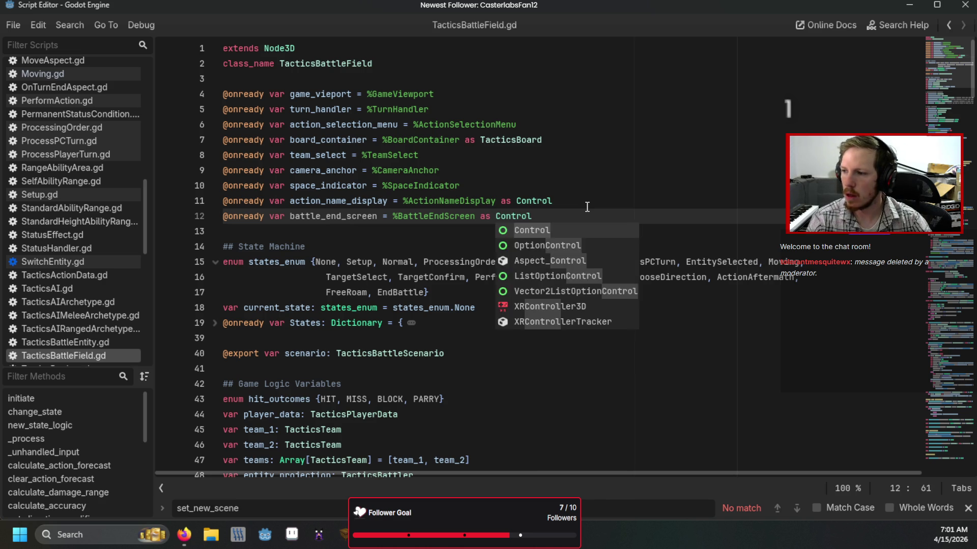
pyautogui.click(587, 207)
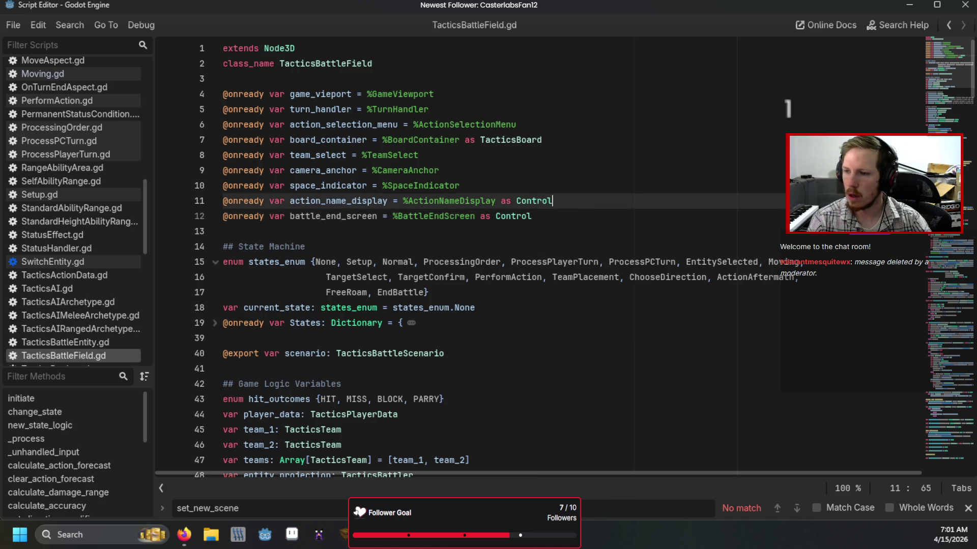
pyautogui.hotkey('ctrl', 's')
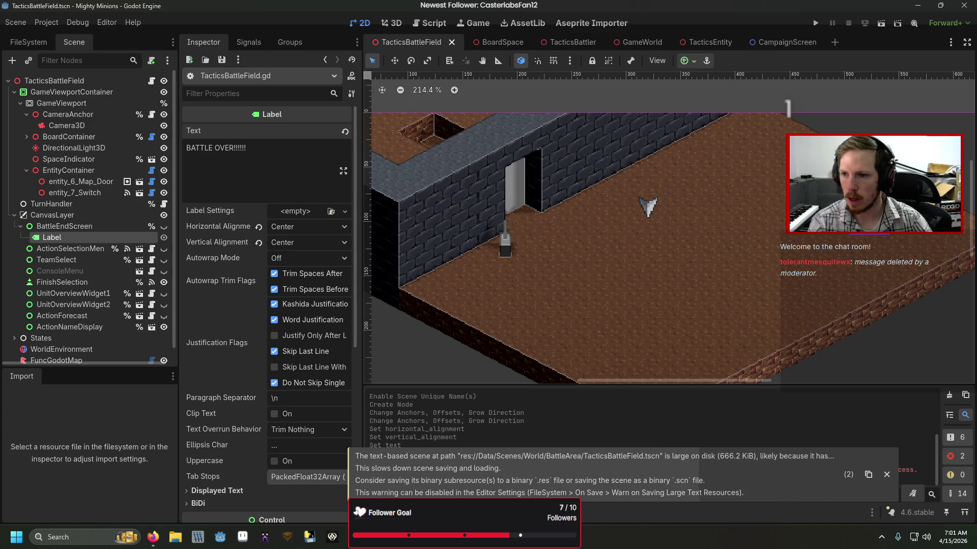
pyautogui.hotkey('alt', 'Tab')
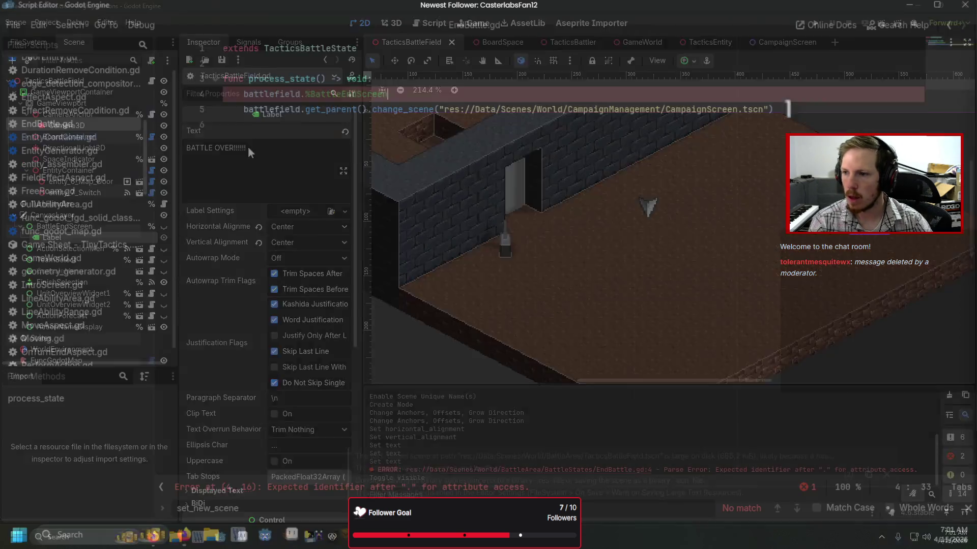
# Replace the %BattleEndScreen reference with battlefield.battle_end_screen.visible = true
pyautogui.hotkey('ctrl', 'shift', 'Left')
pyautogui.press('BackSpace')
pyautogui.press('BackSpace')
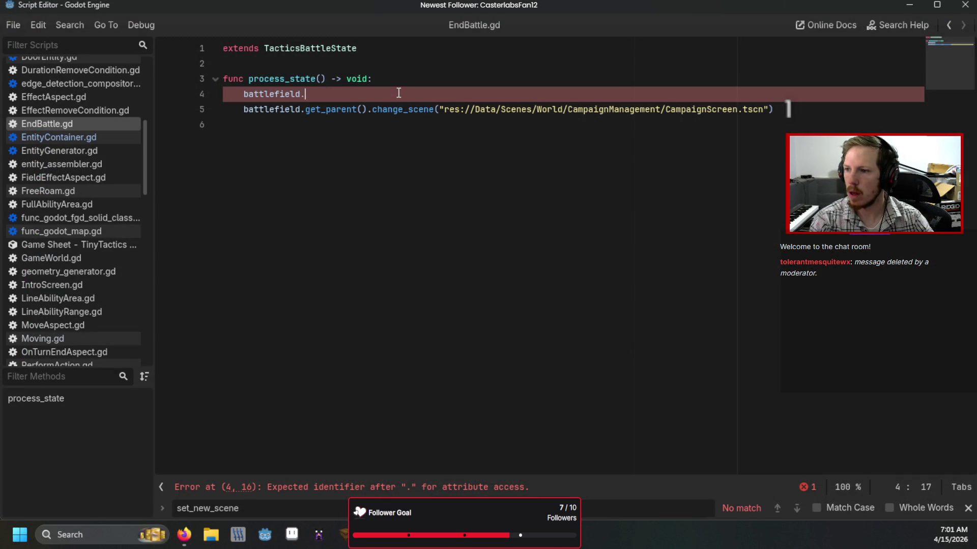
pyautogui.write('.b')
pyautogui.press('Return')
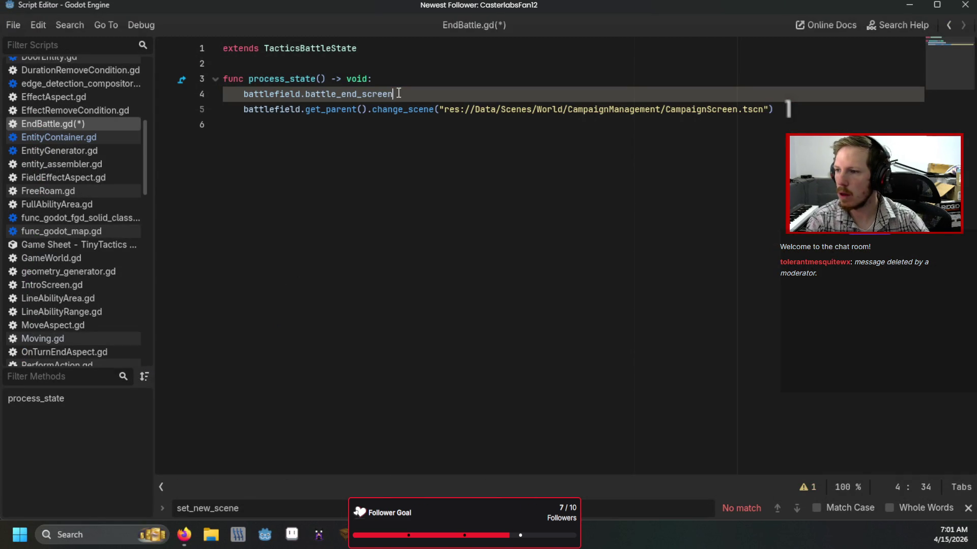
pyautogui.write('vis')
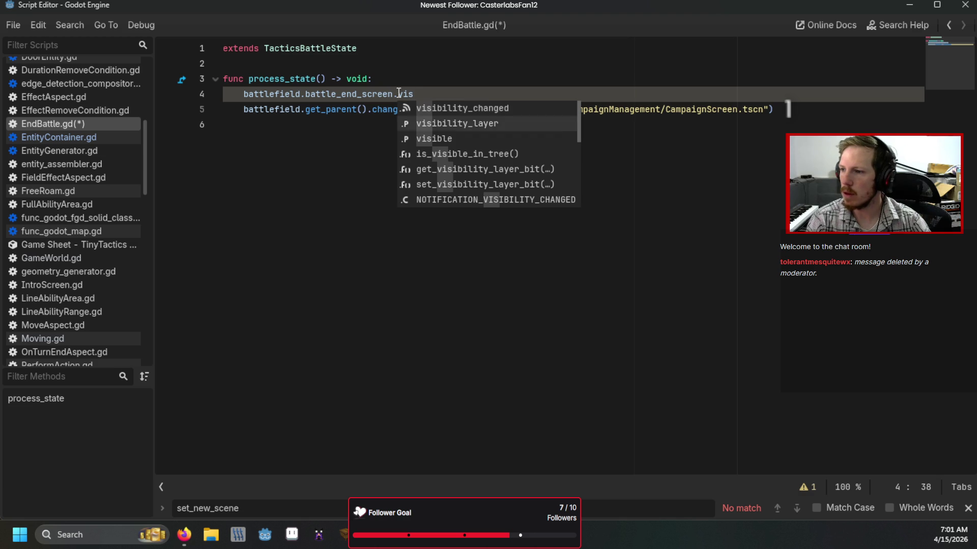
pyautogui.press('Down')
pyautogui.press('Down')
pyautogui.press('Return')
pyautogui.write('true')
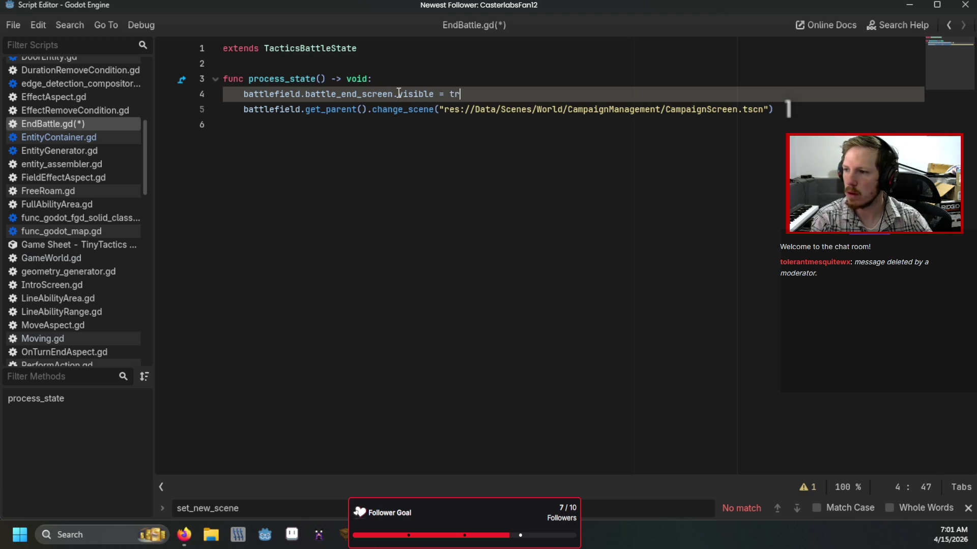
# Add 'await get_tree().create_timer(2).timeout', save EndBattle.gd, and run the game
pyautogui.press('Return')
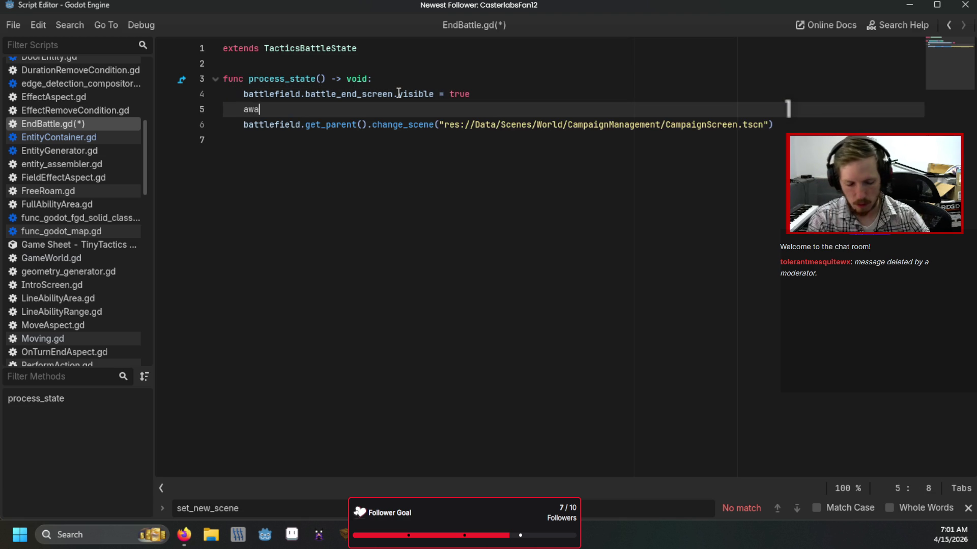
pyautogui.write('it get_t')
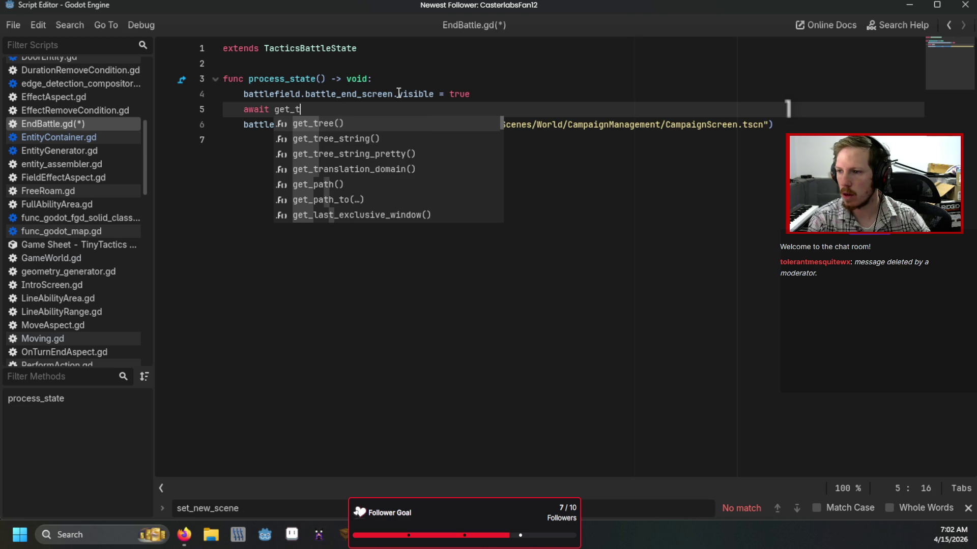
pyautogui.press('Return')
pyautogui.write('re')
pyautogui.press('Return')
pyautogui.write('2).timeout')
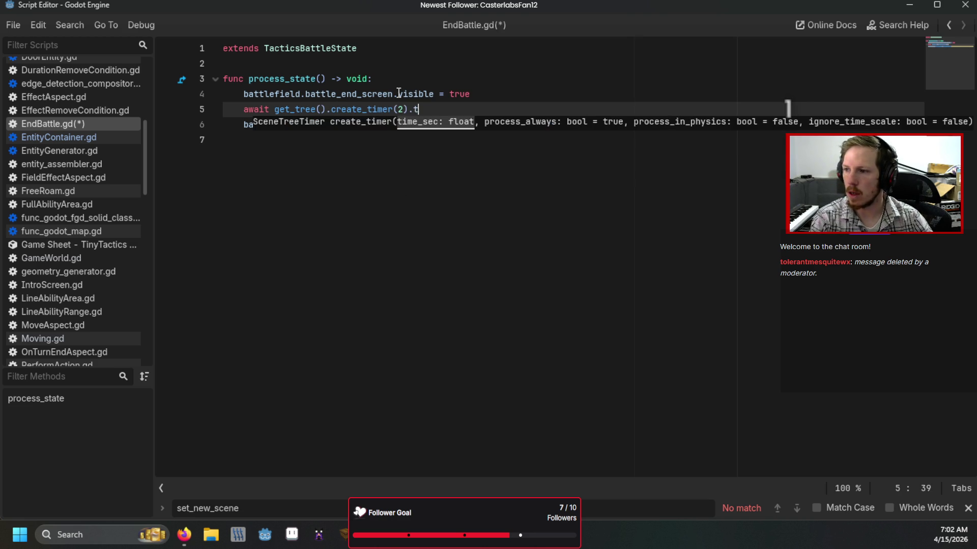
pyautogui.click(426, 85)
pyautogui.hotkey('ctrl', 's')
pyautogui.press('F5')
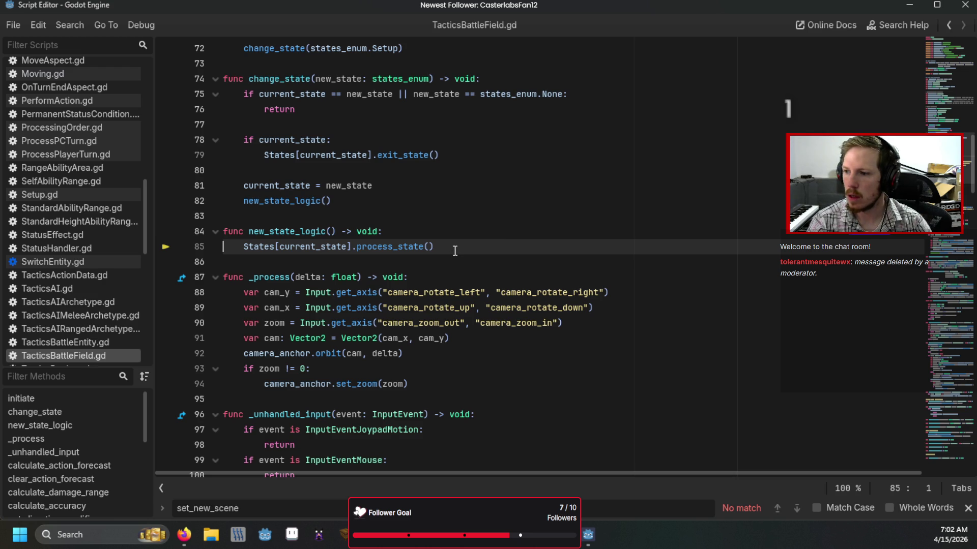
# Add a states_enum.EndBattle entry for $States/EndBattle on line 33 of the States dictionary
pyautogui.scroll(20, 455, 250)
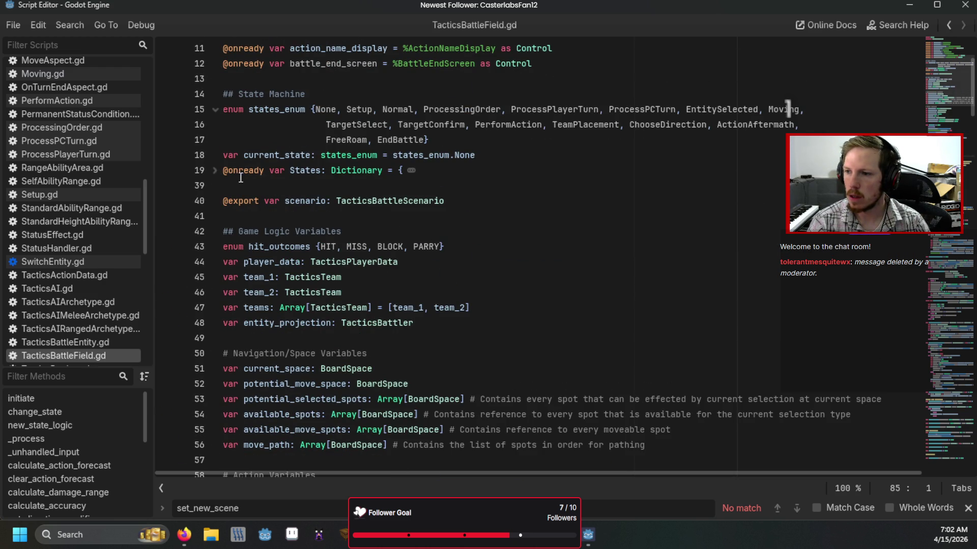
pyautogui.click(213, 172)
pyautogui.scroll(-1, 361, 272)
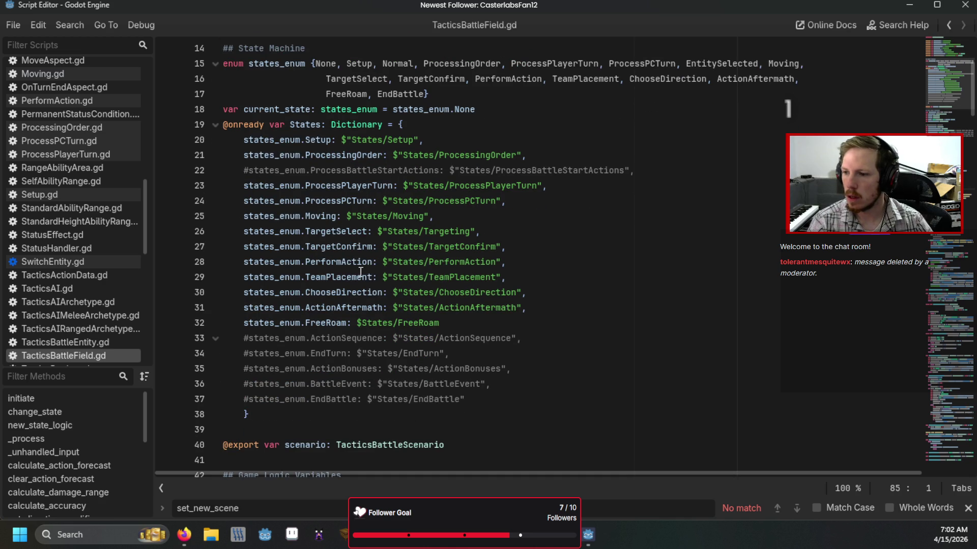
pyautogui.click(487, 325)
pyautogui.press('Return')
pyautogui.write('state')
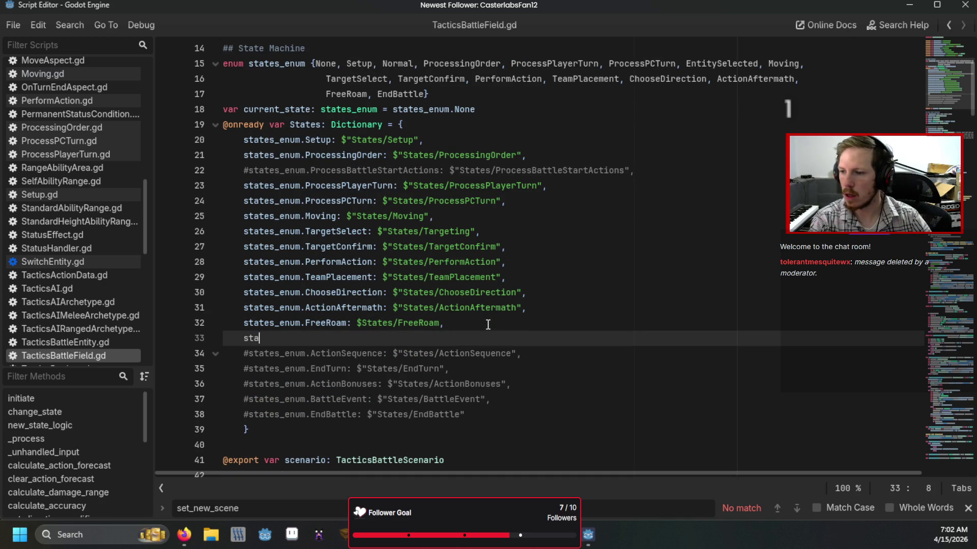
pyautogui.press('Return')
pyautogui.write('E')
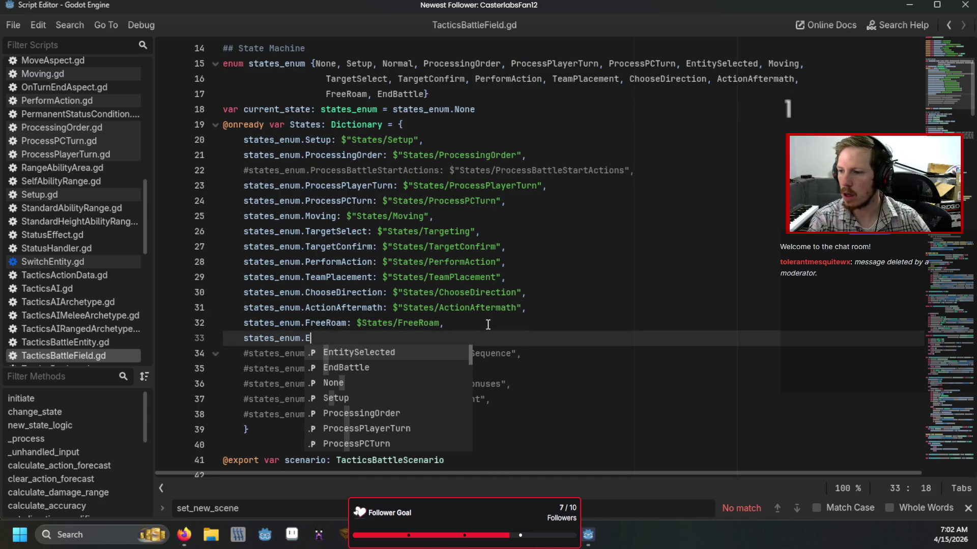
pyautogui.press('Down')
pyautogui.press('Return')
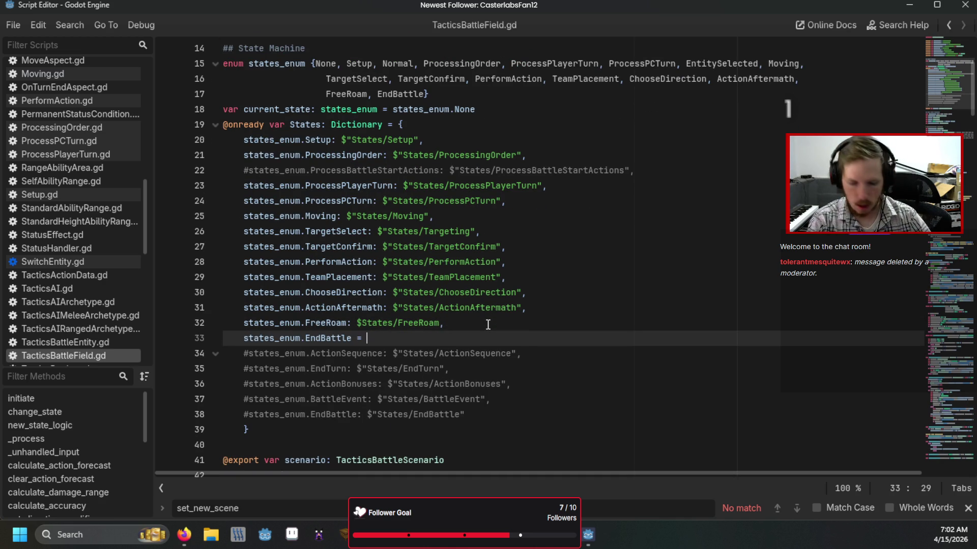
pyautogui.write('$States')
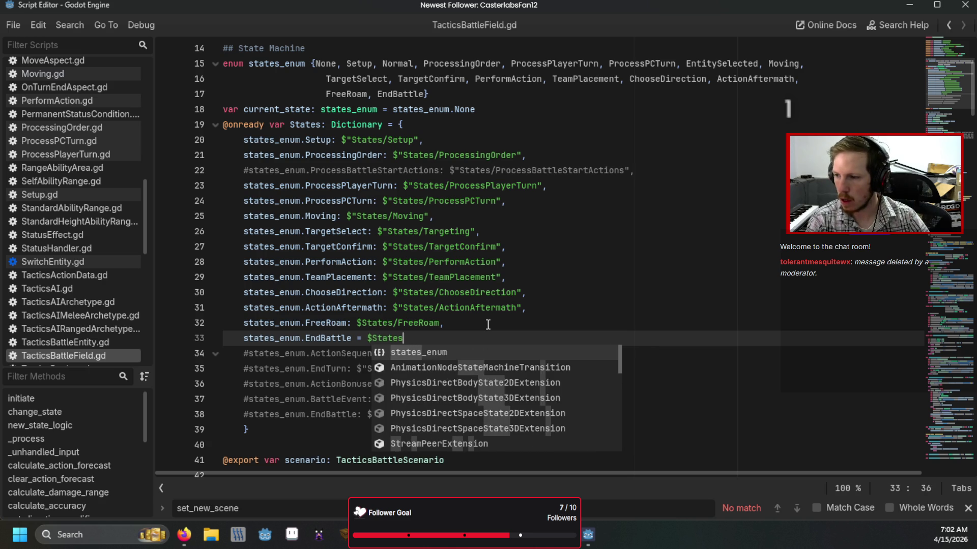
pyautogui.write('/E')
pyautogui.write('ndBattle')
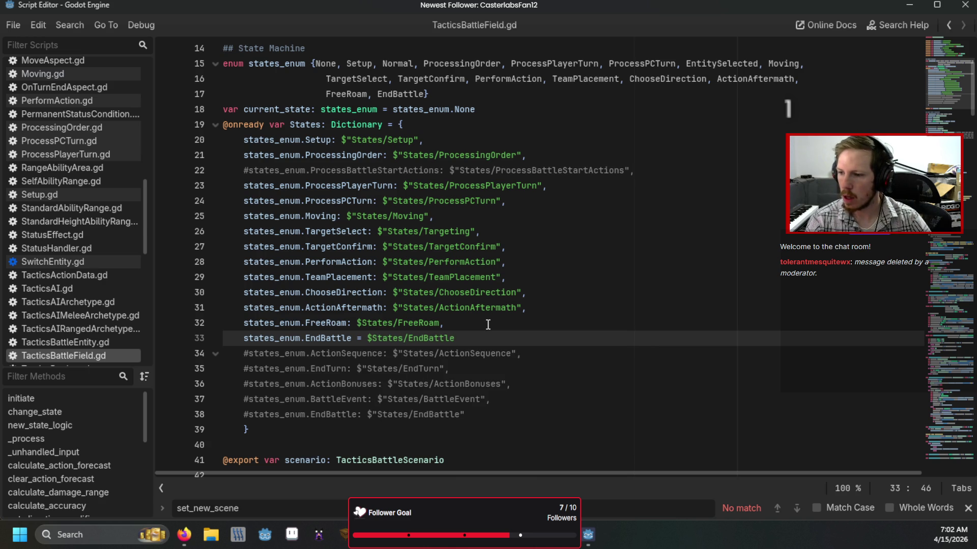
# Delete the stray backtick on TacticsBattler.gd line 252, change EndBattle's '=' to ':', and rerun
pyautogui.click(624, 246)
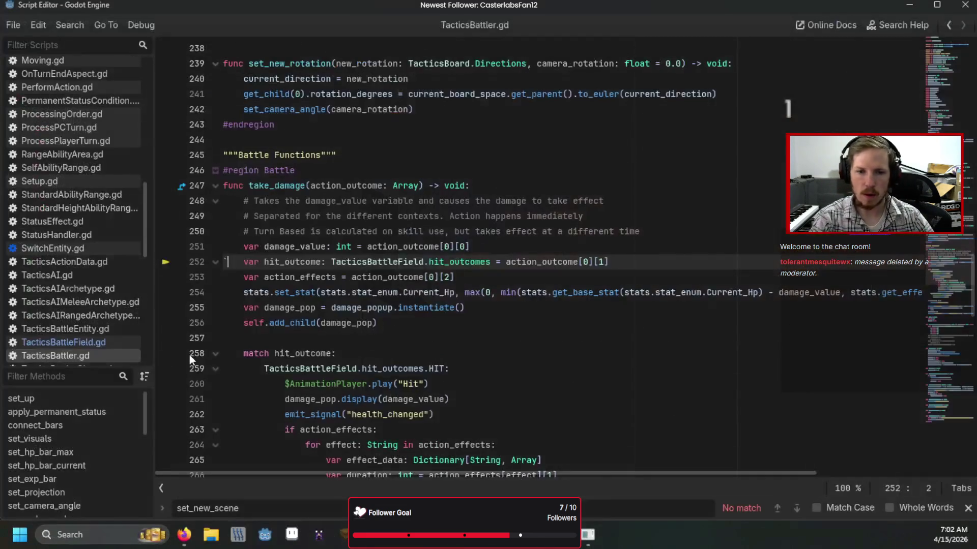
pyautogui.press('BackSpace')
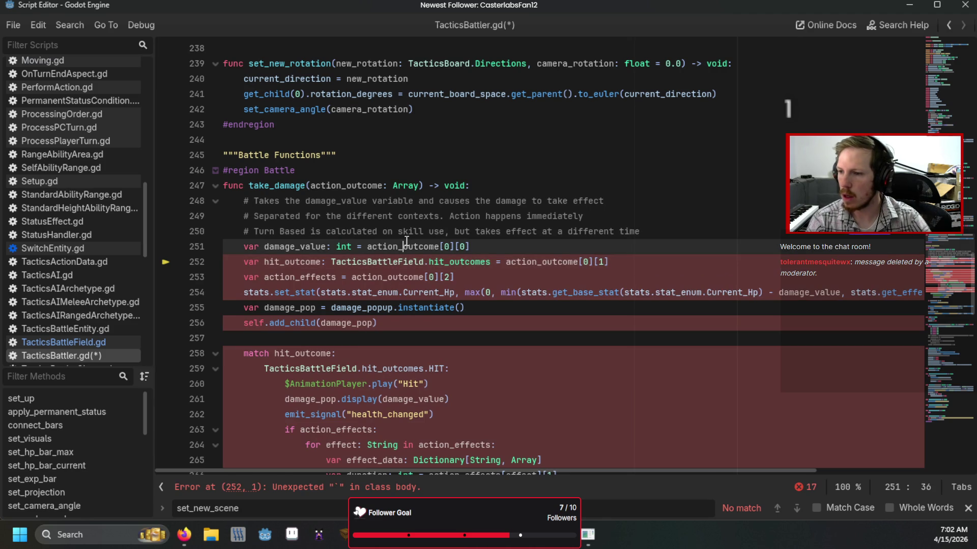
pyautogui.click(561, 157)
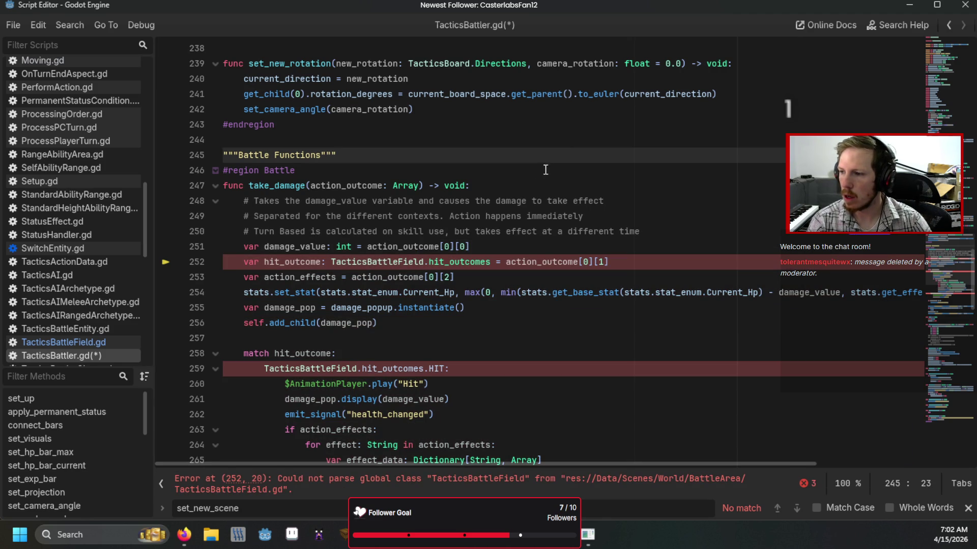
pyautogui.click(76, 345)
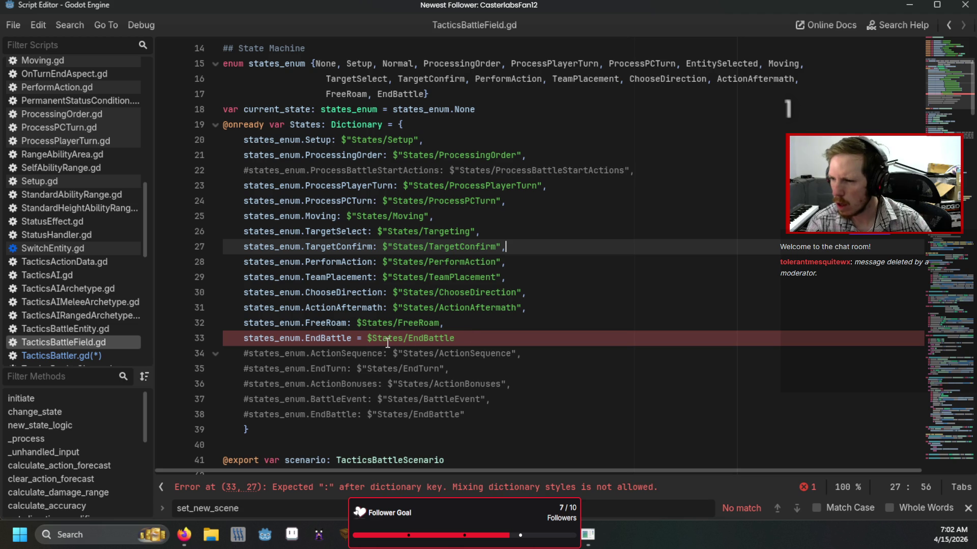
pyautogui.click(359, 339)
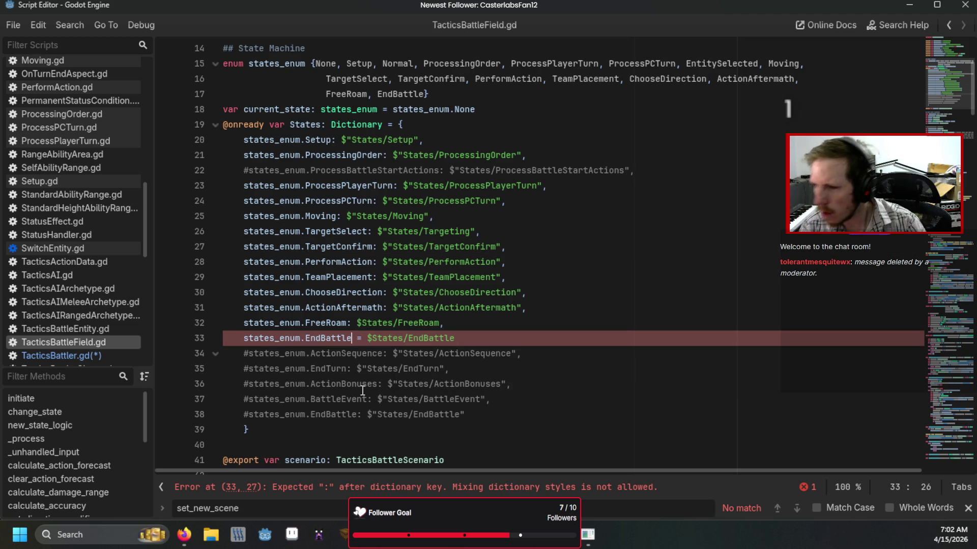
pyautogui.press('BackSpace')
pyautogui.press('BackSpace')
pyautogui.press('BackSpace')
pyautogui.write(':')
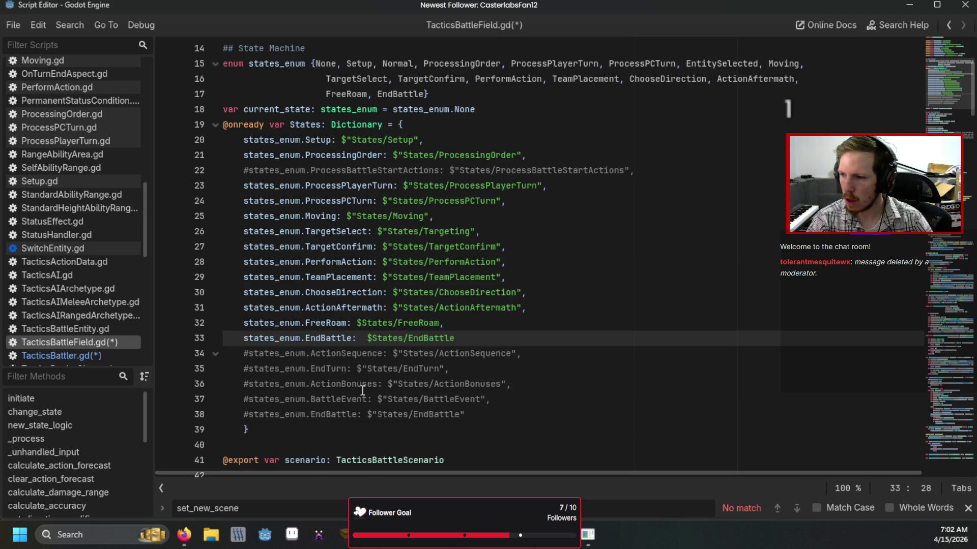
pyautogui.press('F5')
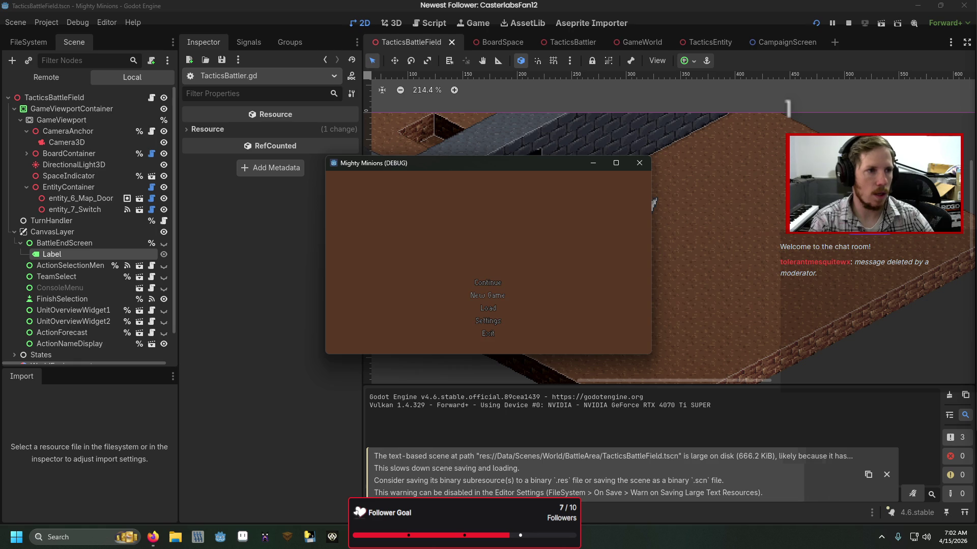
# Start a battle with Finish Selection and run end_battle from the debug console
pyautogui.press('`')
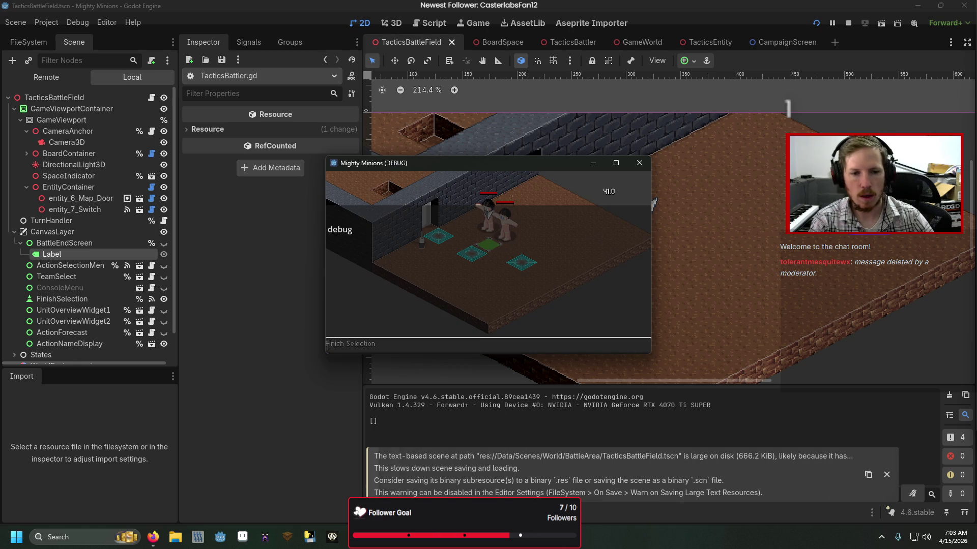
pyautogui.press('`')
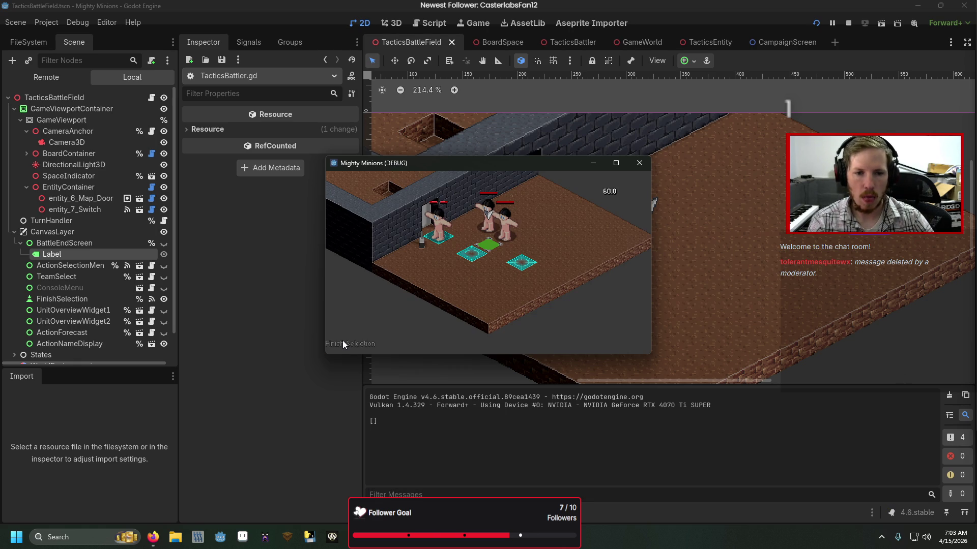
pyautogui.click(366, 344)
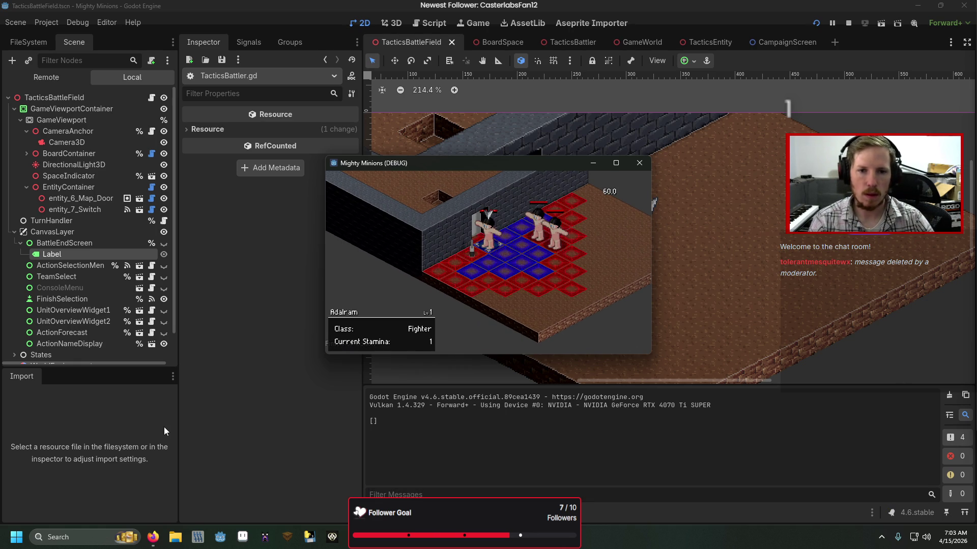
pyautogui.press('`')
pyautogui.write('_battle')
pyautogui.press('Return')
pyautogui.press('`')
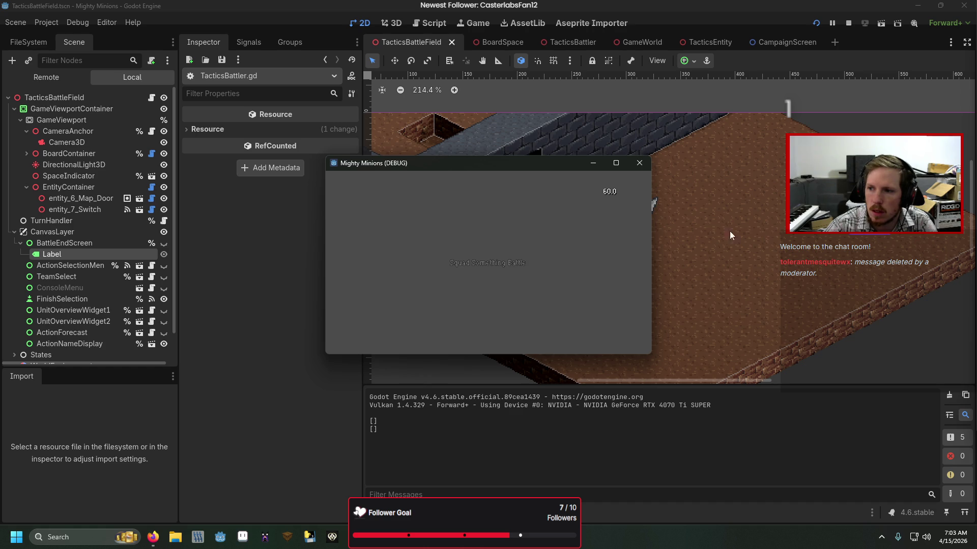
# Relaunch the game, enter 'add_exp 2 0 500' in the debug console, then attack in battle
pyautogui.click(639, 169)
pyautogui.scroll(-5, 274, 237)
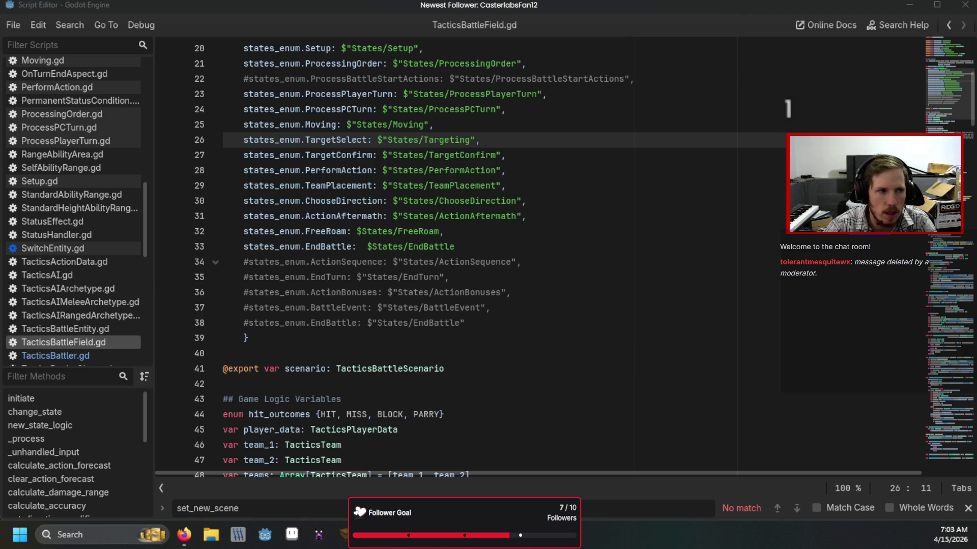
pyautogui.press('F5')
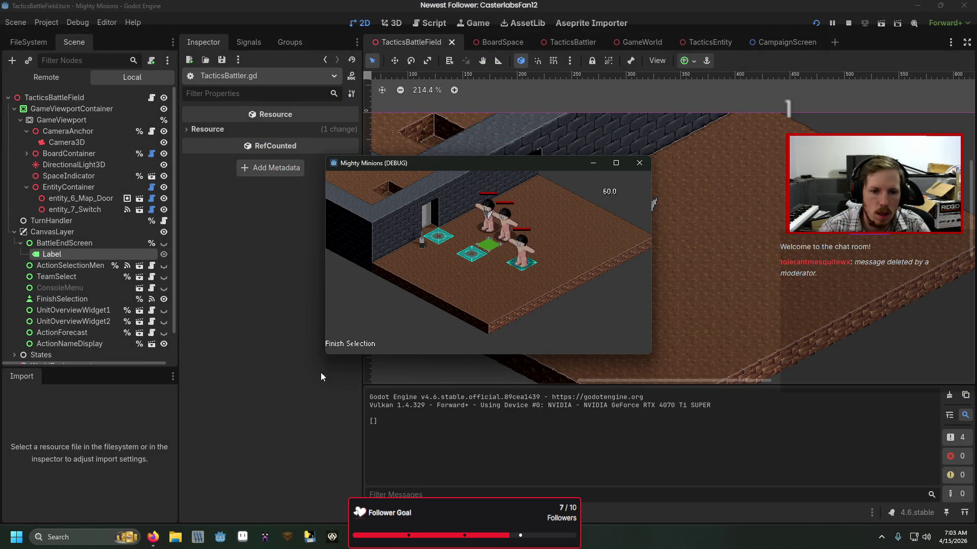
pyautogui.press('`')
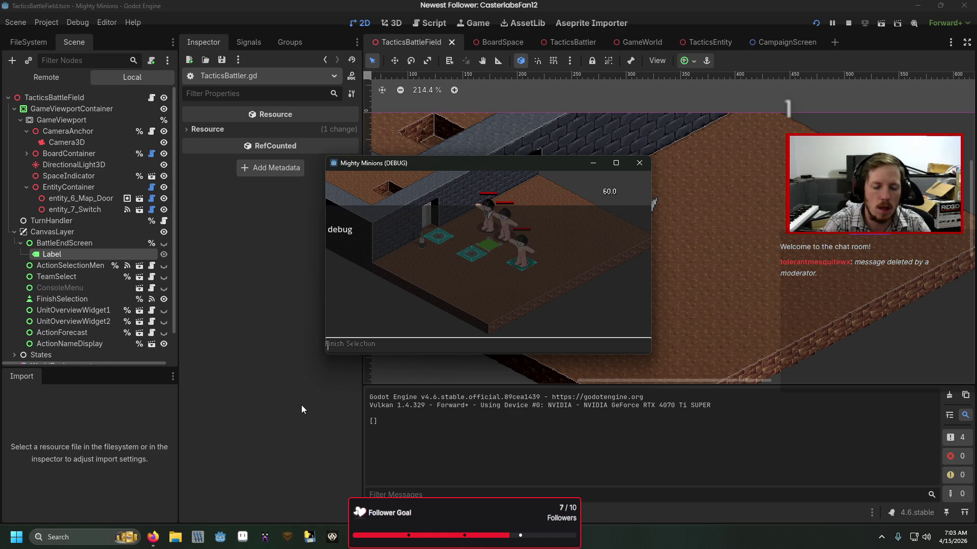
pyautogui.write('add_exp')
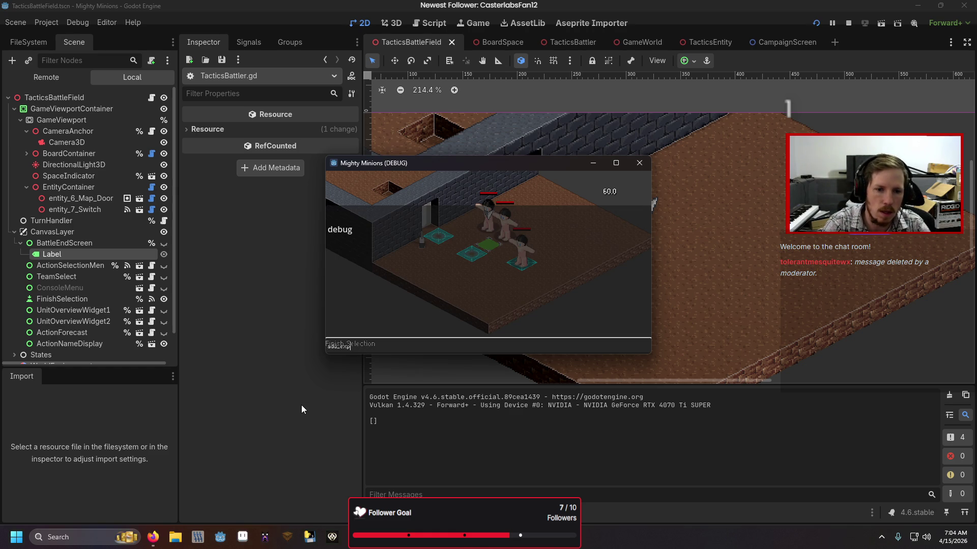
pyautogui.write(' 2 0 ')
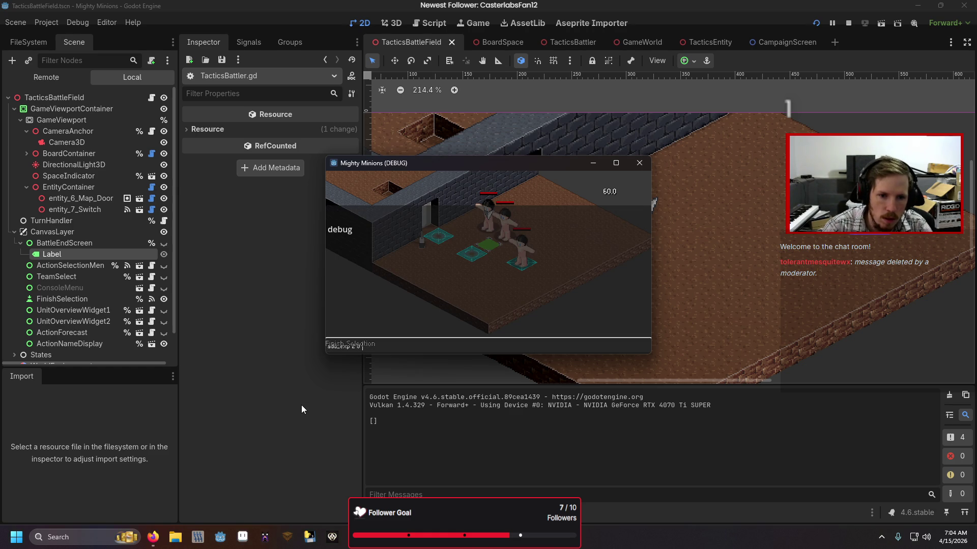
pyautogui.write('500')
pyautogui.press('Return')
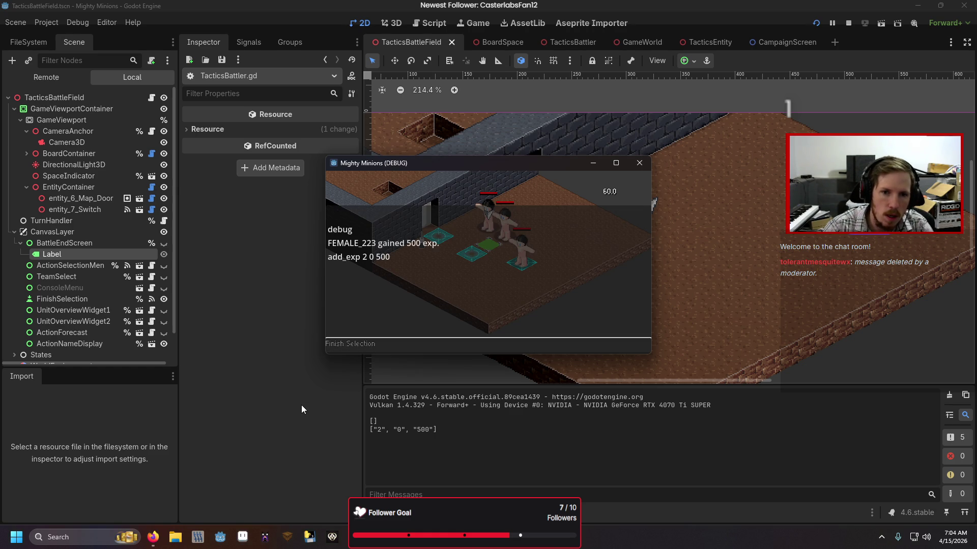
pyautogui.press('Escape')
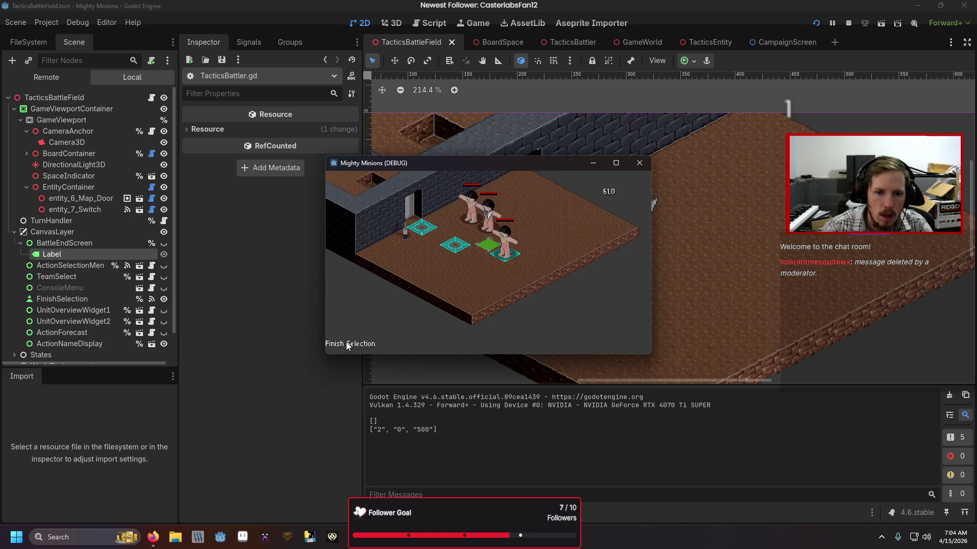
pyautogui.click(348, 343)
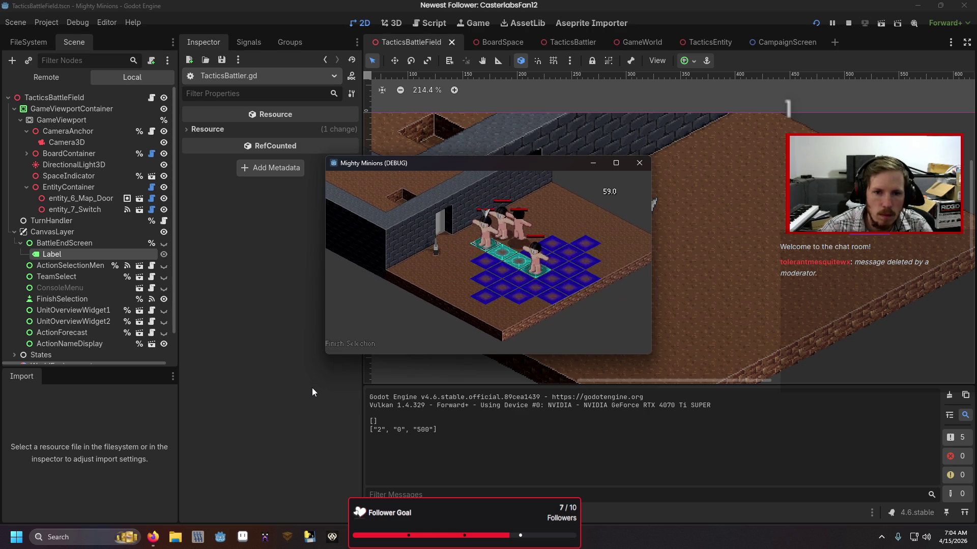
pyautogui.press('Down')
pyautogui.press('Return')
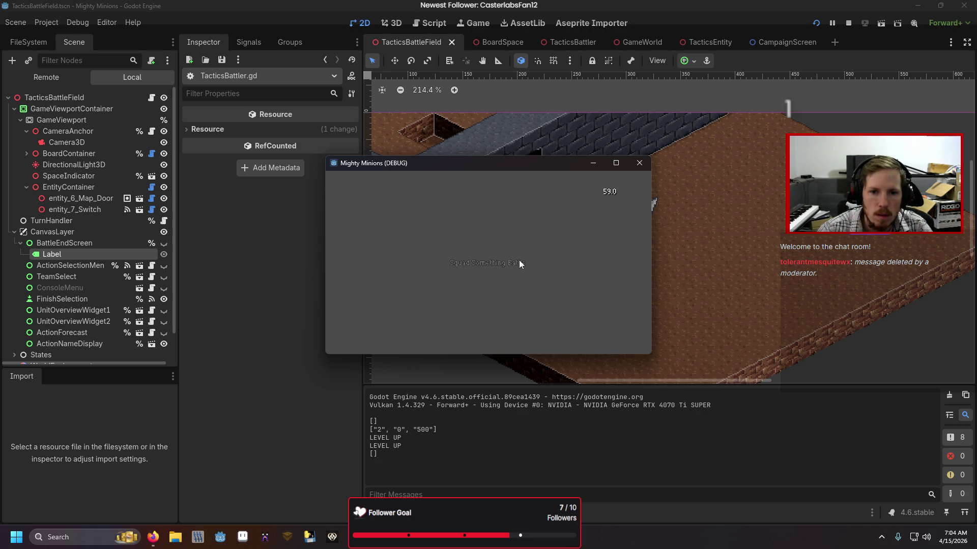
# Start another battle, confirm the team, then close the Mighty Minions game to stop debugging
pyautogui.click(518, 261)
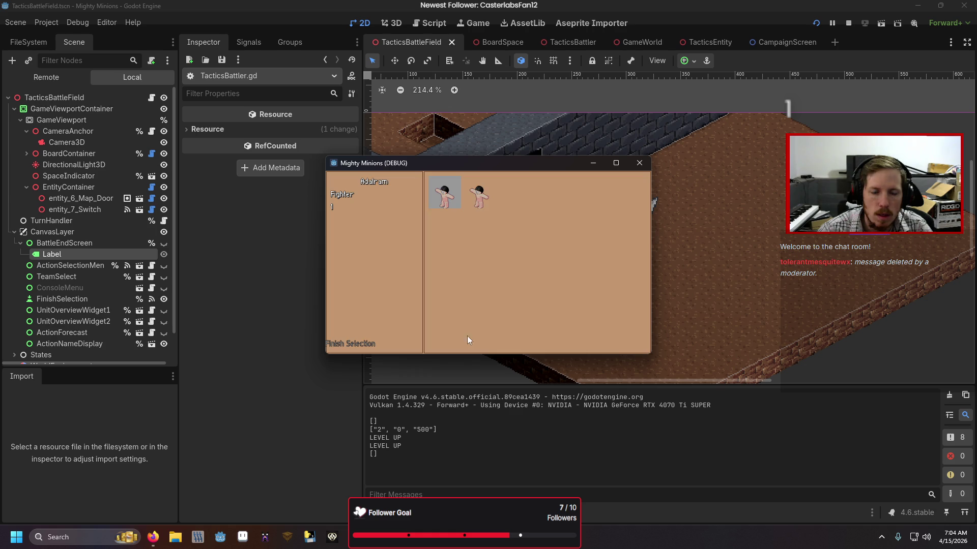
pyautogui.press('Return')
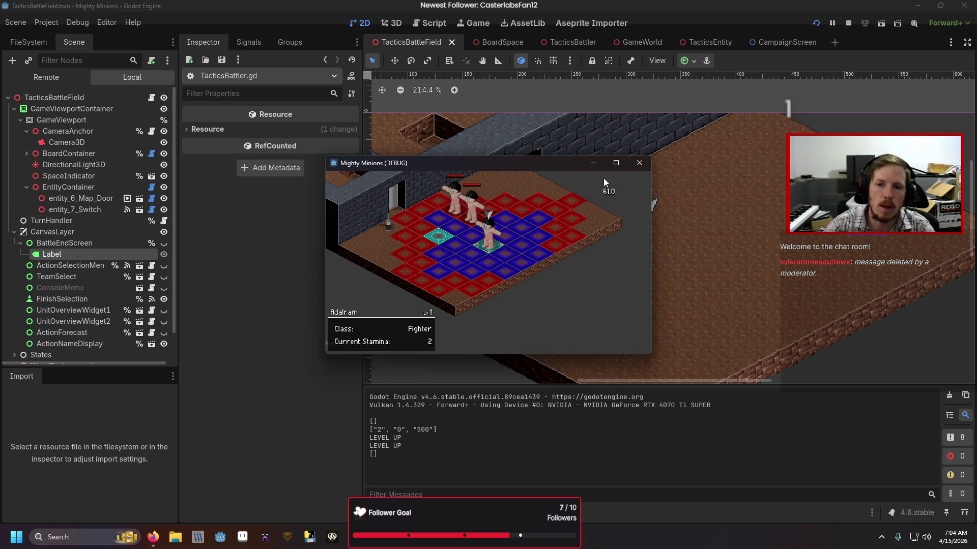
pyautogui.click(639, 163)
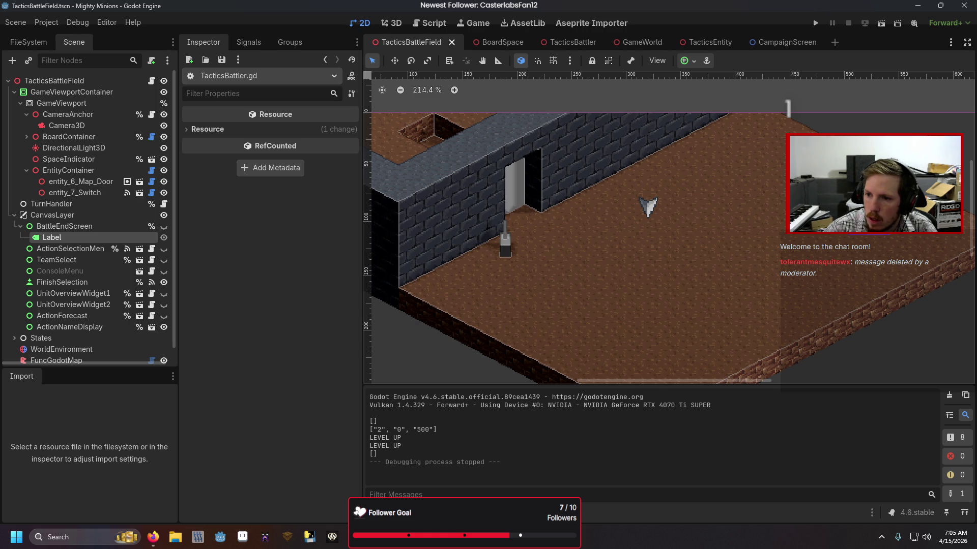
pyautogui.click(29, 42)
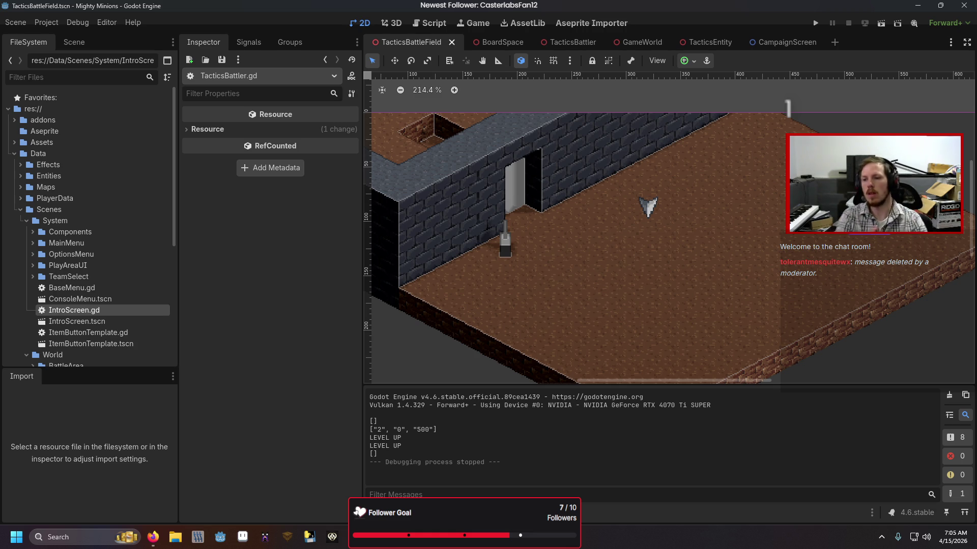
# Switch the editor to the GameWorld scene tab
pyautogui.click(630, 43)
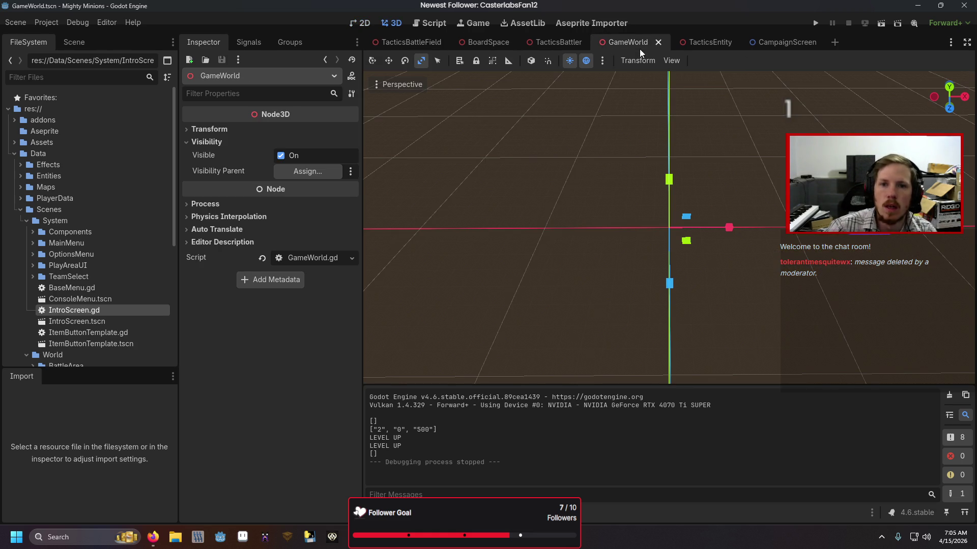
# Open GameWorld.gd and jump from player_data to the TacticsPlayerData class definition
pyautogui.click(73, 43)
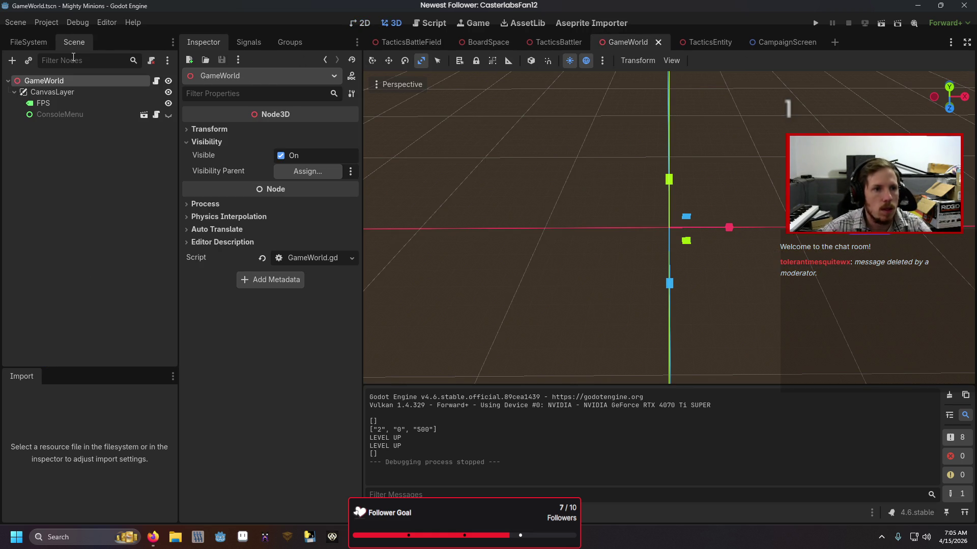
pyautogui.click(155, 81)
pyautogui.scroll(10, 386, 181)
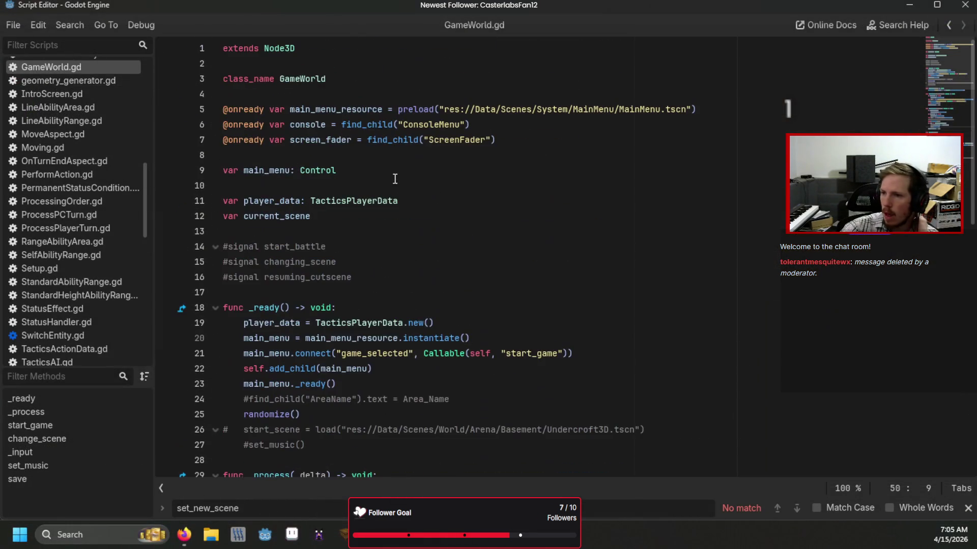
pyautogui.click(264, 201)
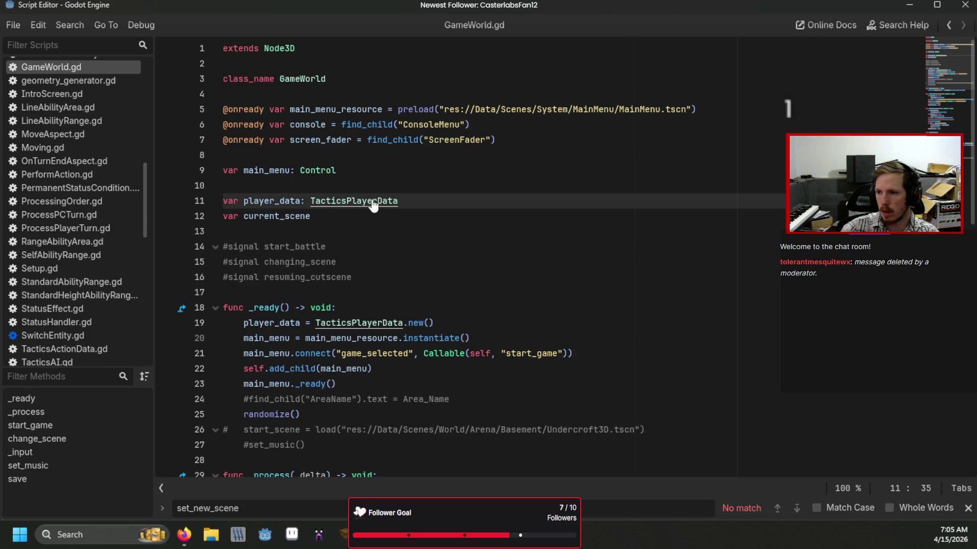
pyautogui.keyDown('ctrl'); pyautogui.click(374, 201); pyautogui.keyUp('ctrl')
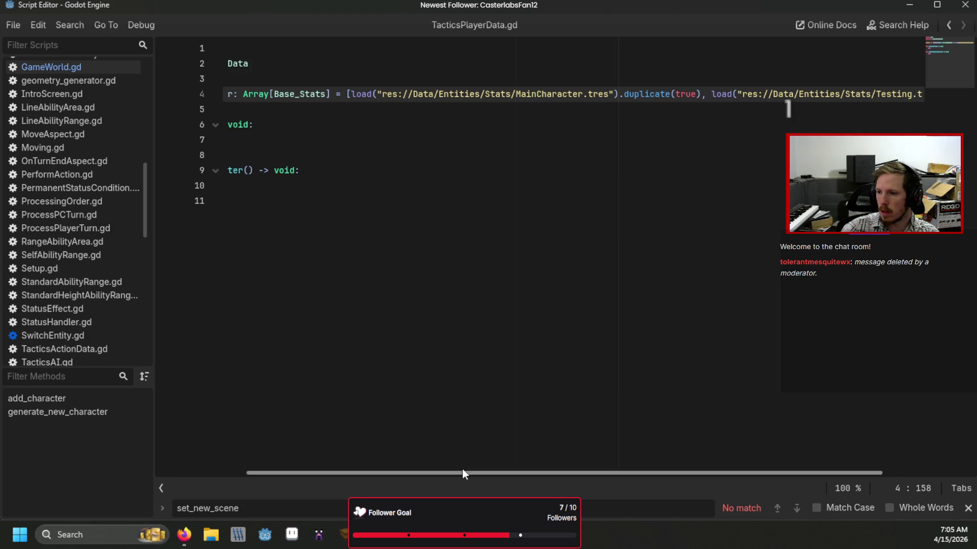
# In TacticsBattleField.gd, fold the states enum and States dictionary and locate the player_data declaration
pyautogui.moveTo(462, 473); pyautogui.dragTo(317, 474)
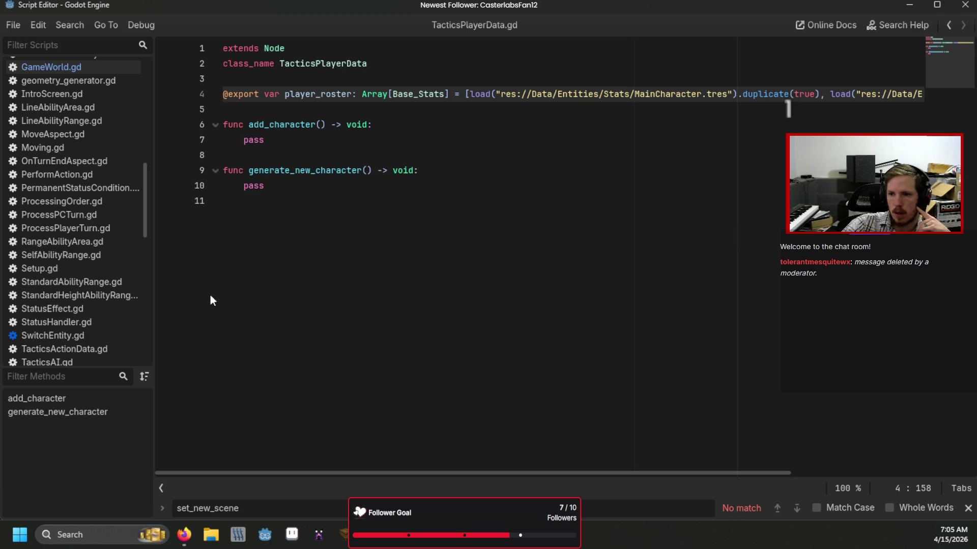
pyautogui.scroll(3, 75, 281)
pyautogui.scroll(8, 75, 280)
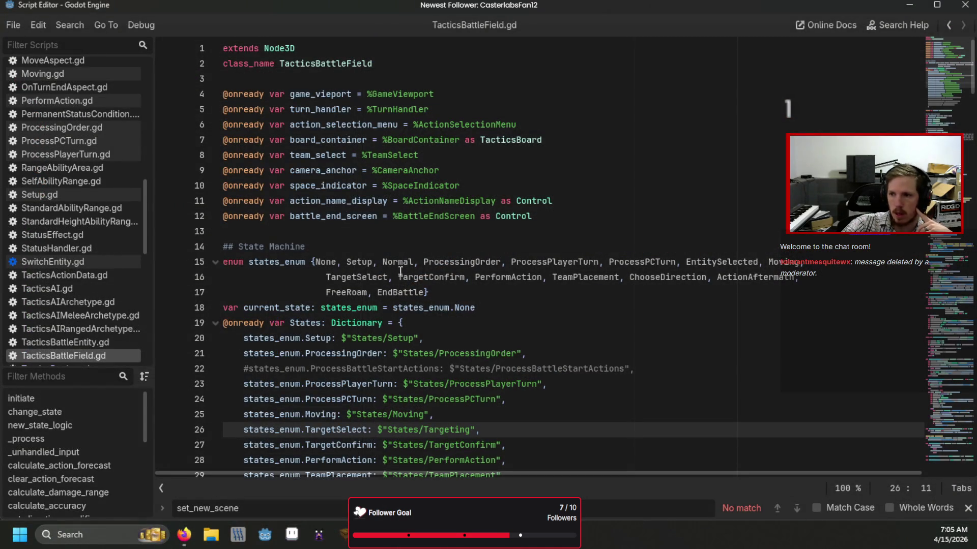
pyautogui.scroll(-1, 416, 247)
pyautogui.scroll(-1, 416, 247)
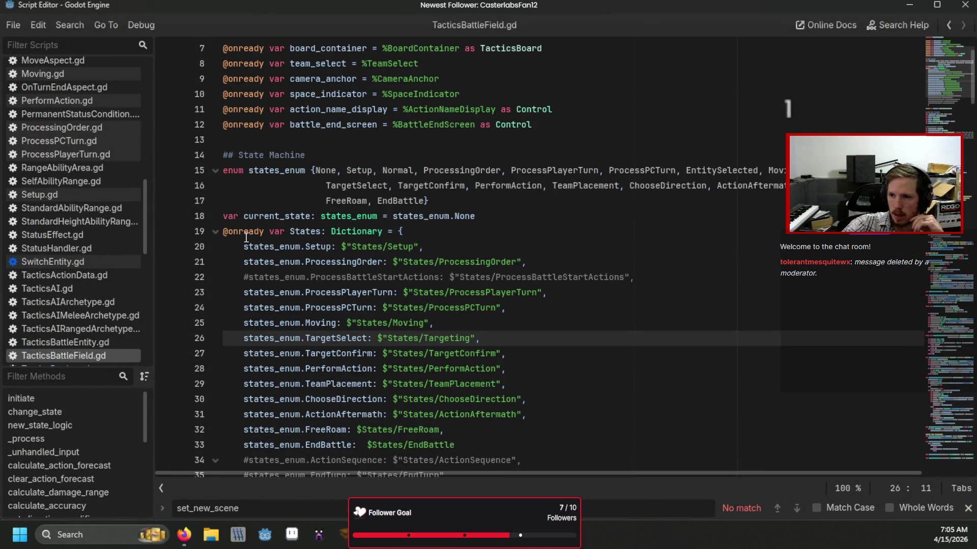
pyautogui.click(214, 171)
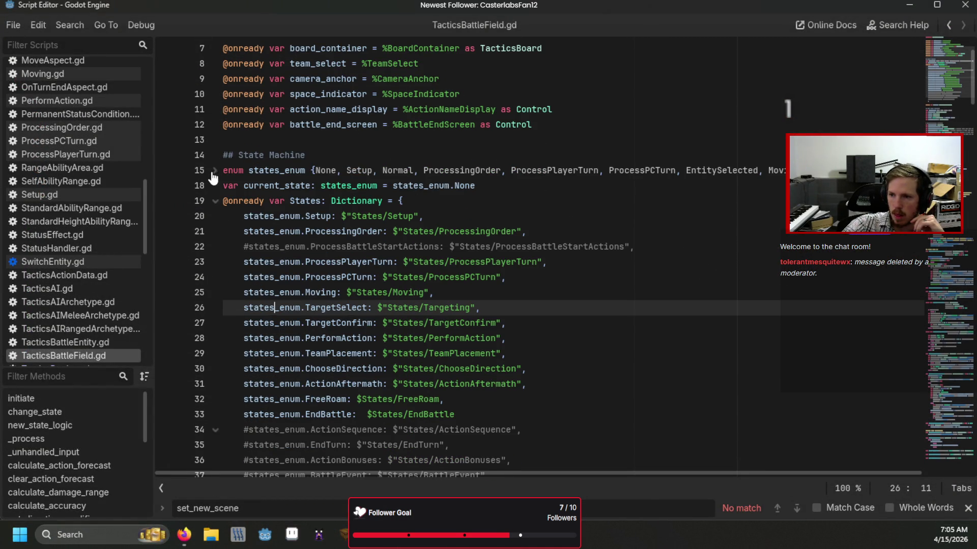
pyautogui.click(214, 202)
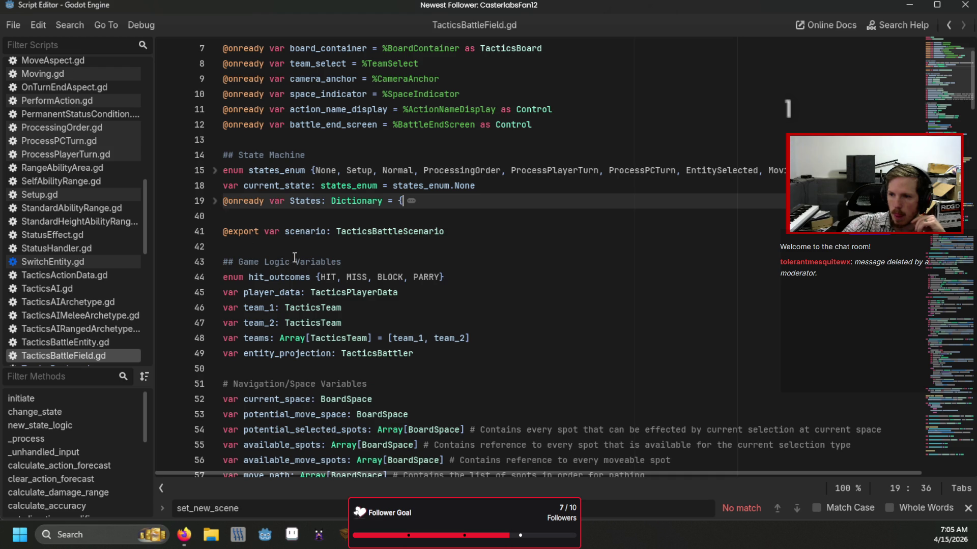
pyautogui.click(279, 292)
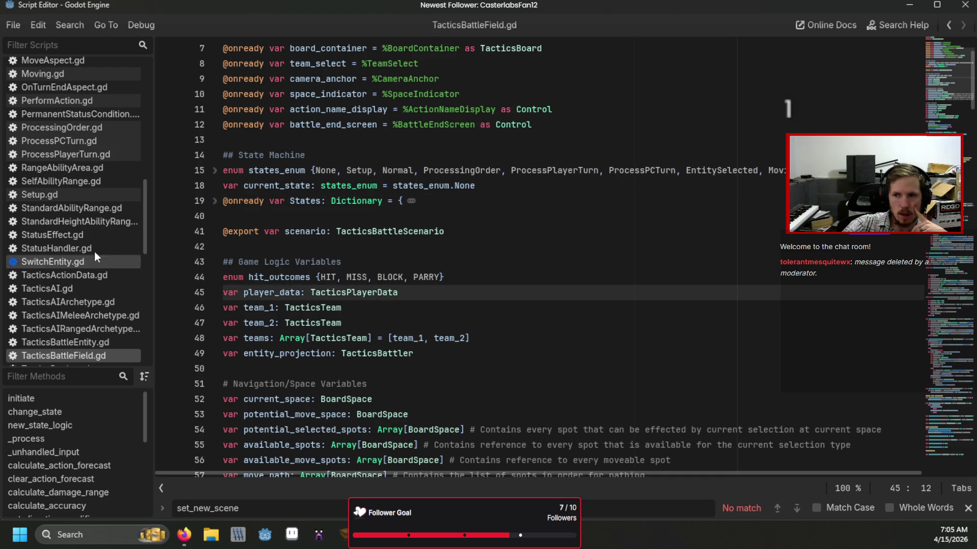
# Open ActionAftermath.gd and place the caret after its LEVEL UP print
pyautogui.scroll(10, 78, 240)
pyautogui.scroll(-11, 83, 222)
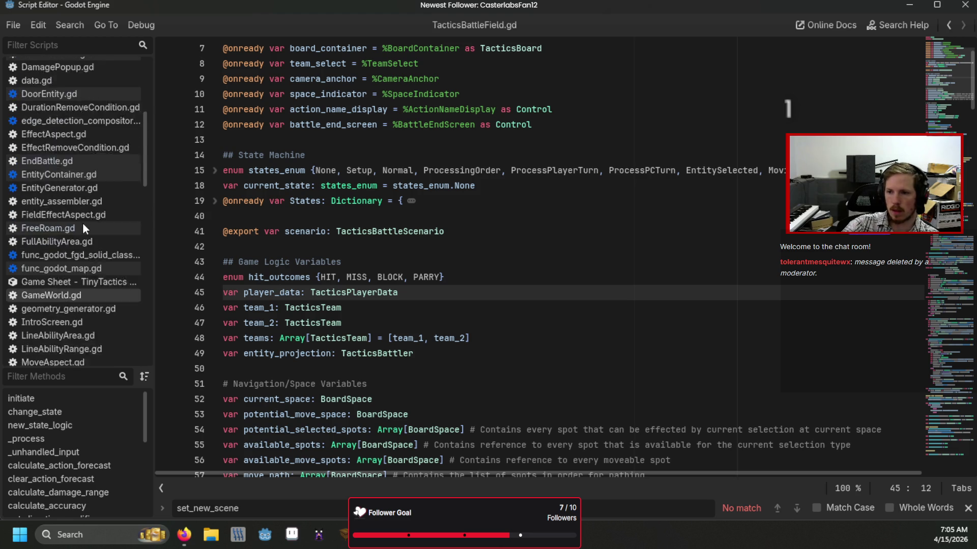
pyautogui.scroll(8, 79, 218)
pyautogui.scroll(6, 71, 168)
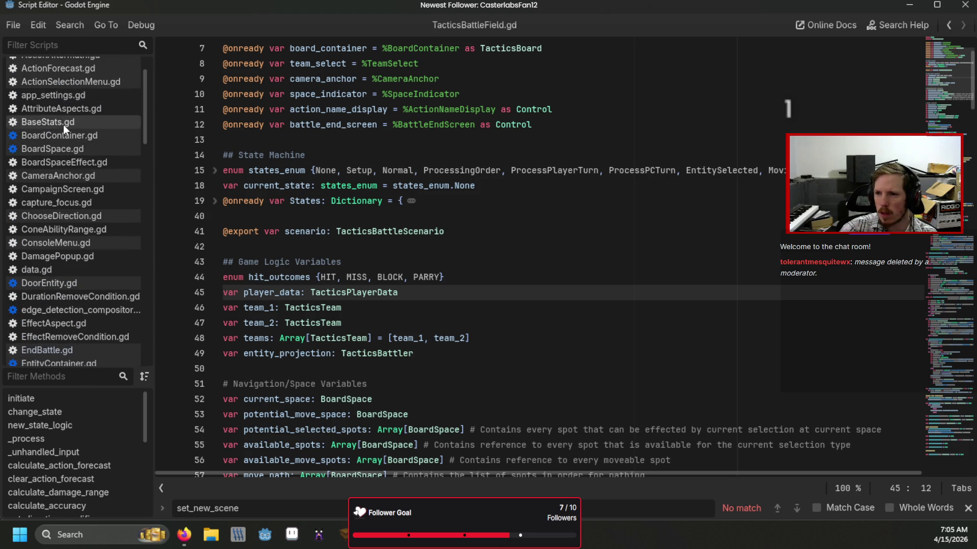
pyautogui.click(63, 93)
pyautogui.click(340, 200)
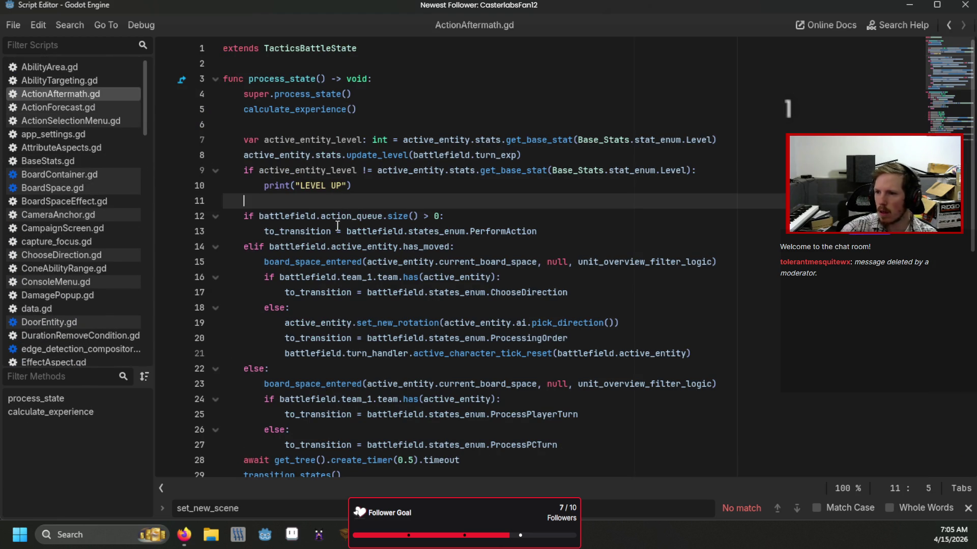
# Insert print(battlefield.player_data) on line 12 after the level-up check
pyautogui.press('Return')
pyautogui.press('Return')
pyautogui.press('Up')
pyautogui.write('print(')
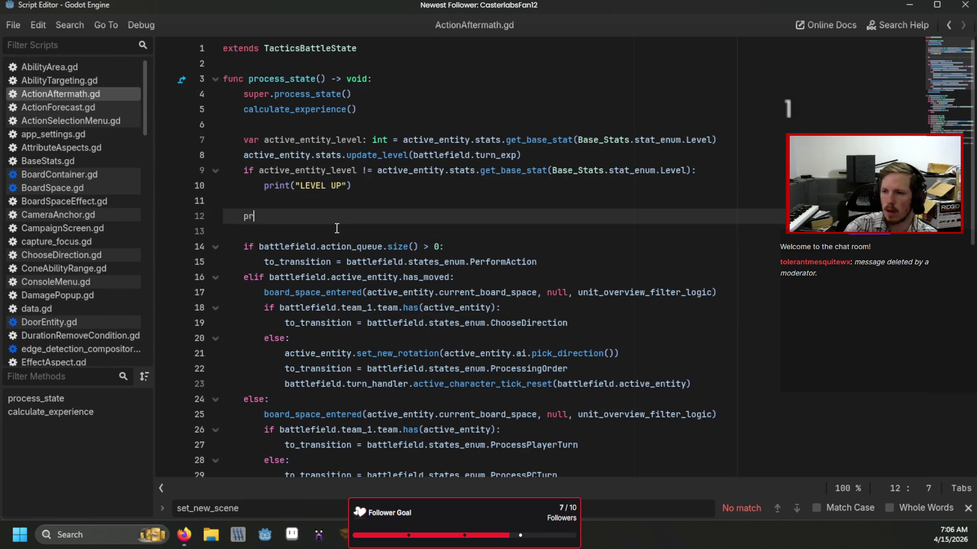
pyautogui.write('ttlefield.pl')
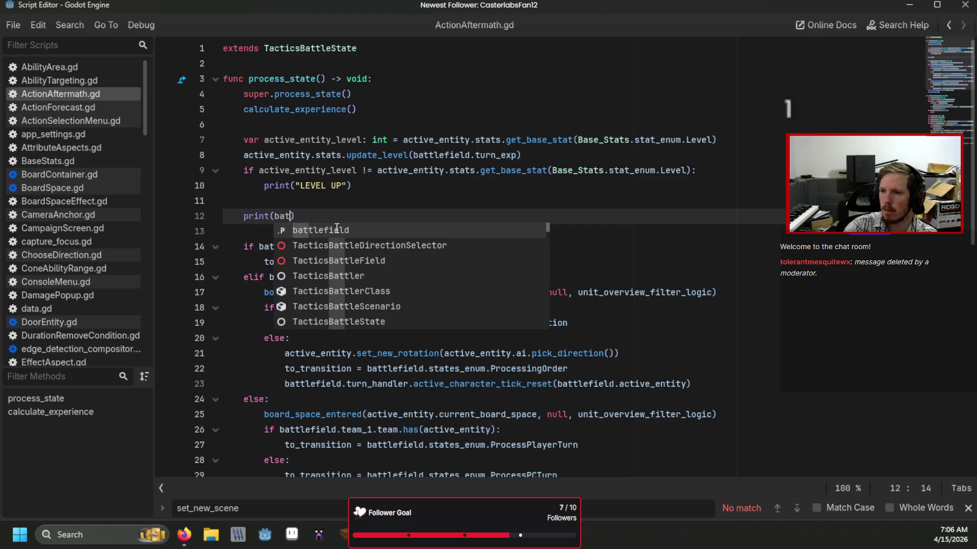
pyautogui.press('Return')
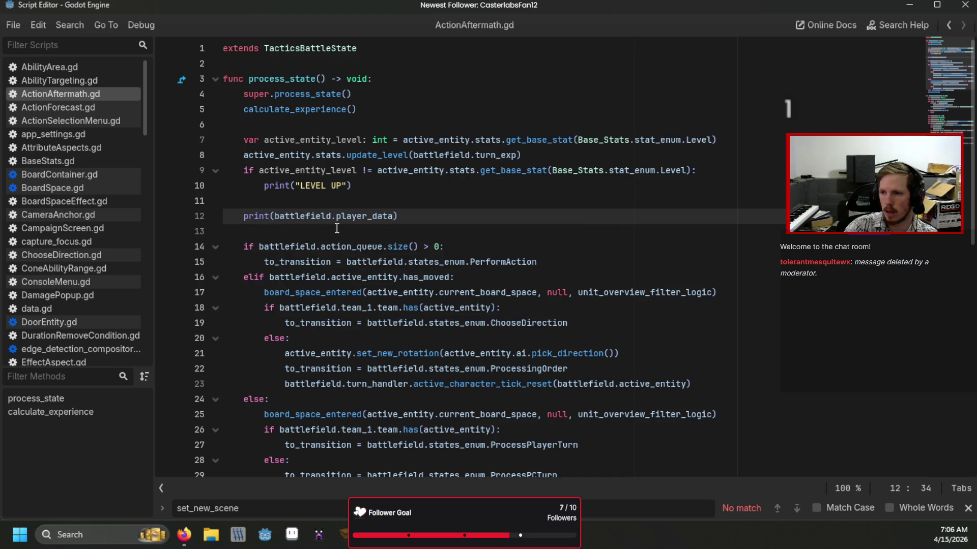
# Run the game, start a new game, and move a unit until the line-12 breakpoint pauses it
pyautogui.press('F5')
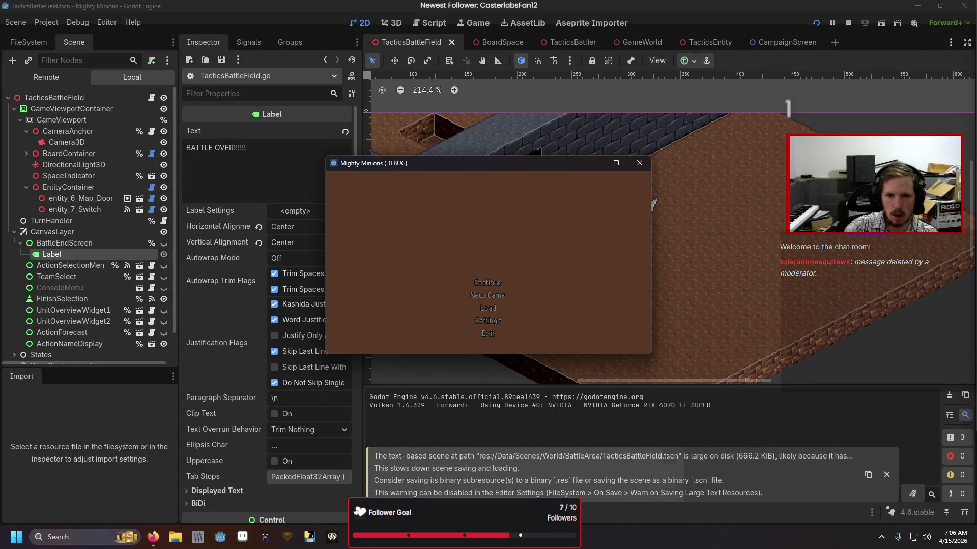
pyautogui.press('Return')
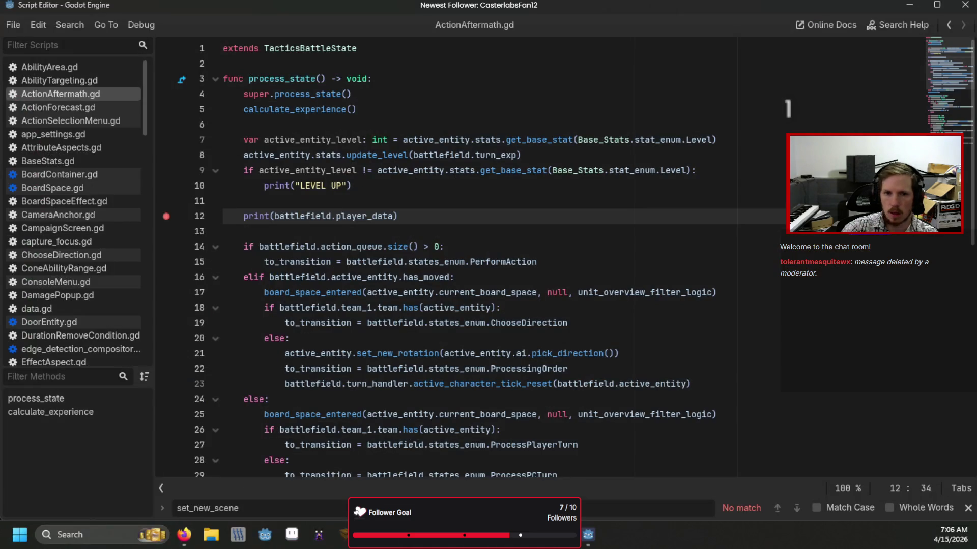
pyautogui.press('Down')
pyautogui.press('Down')
pyautogui.press('Up')
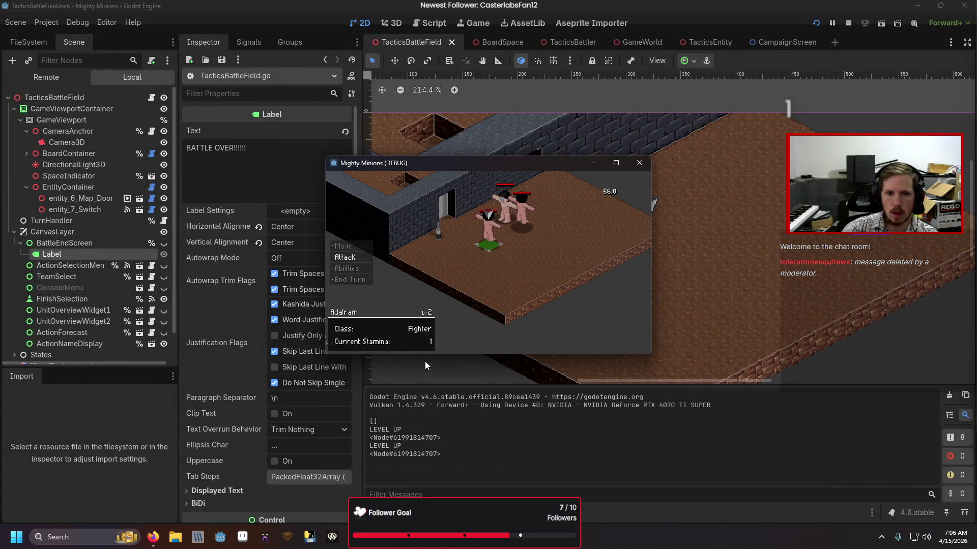
pyautogui.press('Up')
pyautogui.press('Return')
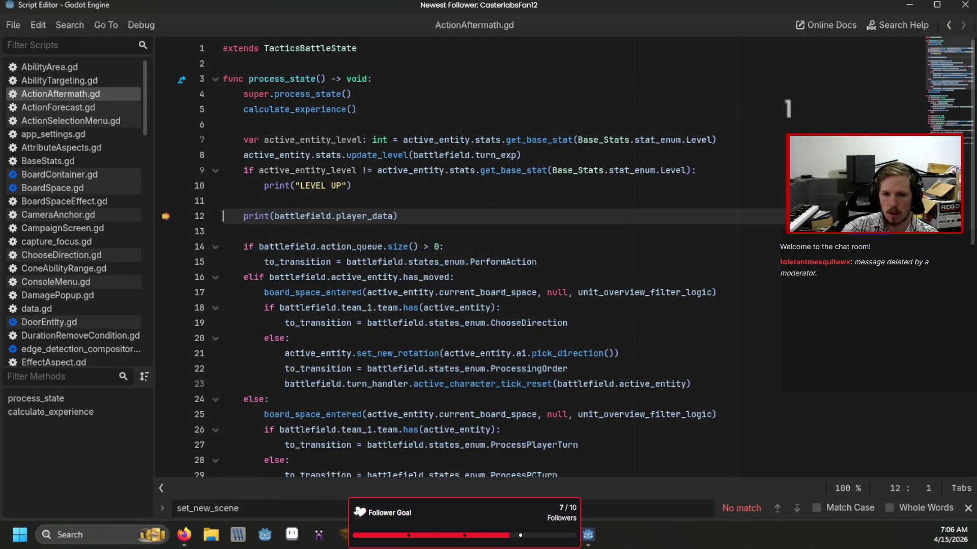
pyautogui.hotkey('alt', 'Tab')
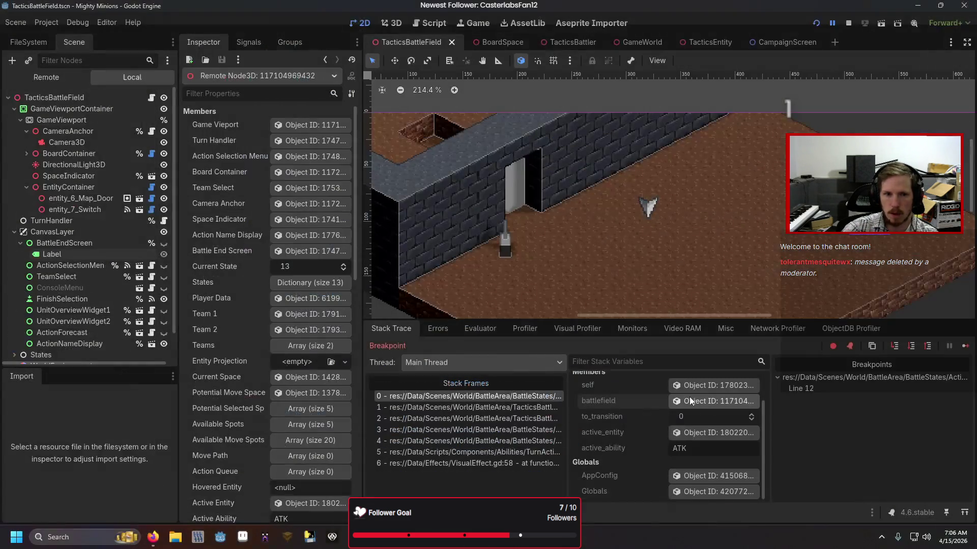
# In the remote Inspector, open Player Data, the roster's first character, and its Base Stats
pyautogui.click(281, 299)
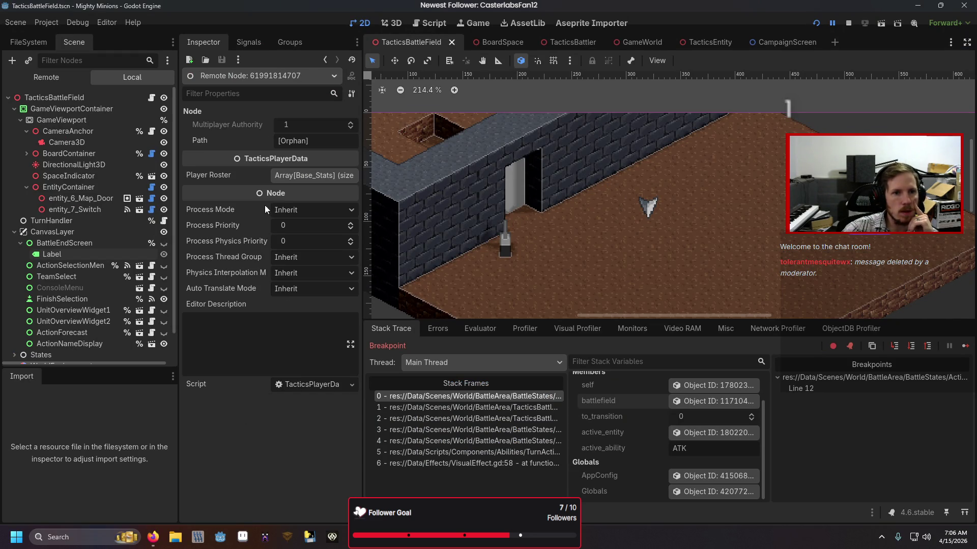
pyautogui.click(296, 175)
pyautogui.click(307, 208)
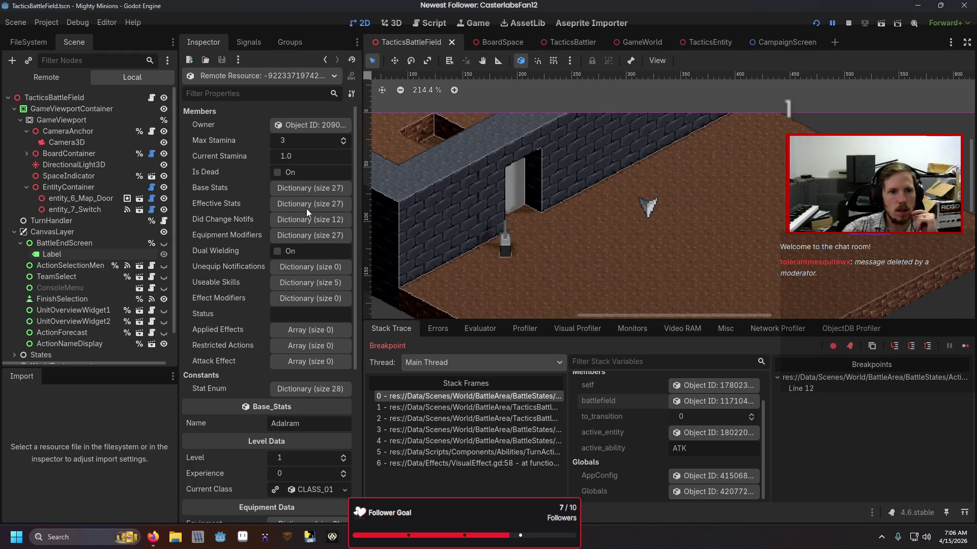
pyautogui.click(310, 187)
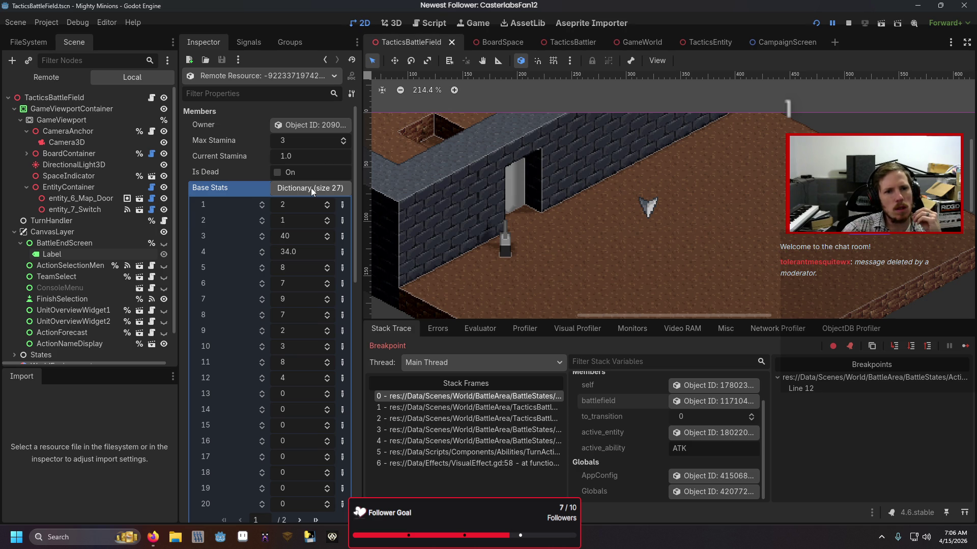
pyautogui.click(310, 187)
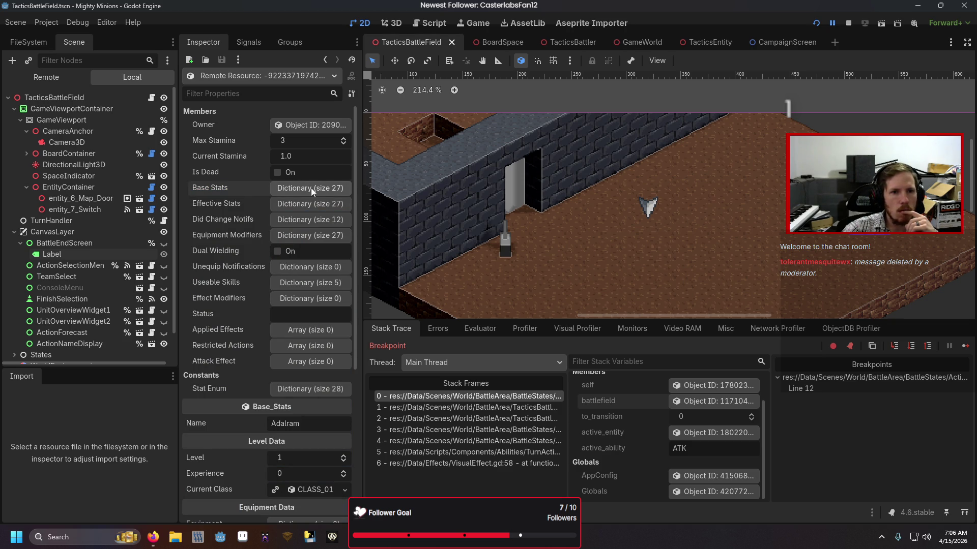
# Check the stats resource's owner node, return to Base Stats, then open BaseStats.gd
pyautogui.click(316, 129)
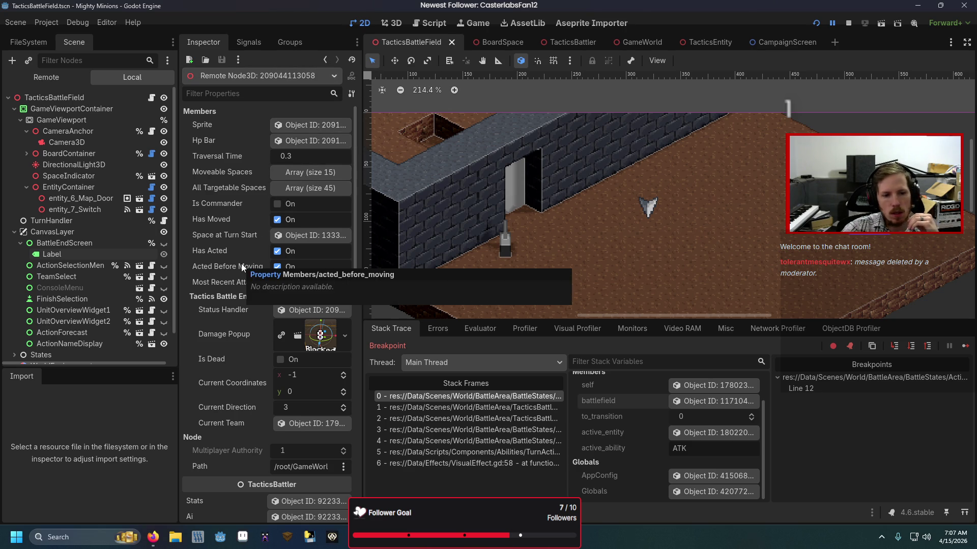
pyautogui.scroll(-4, 242, 233)
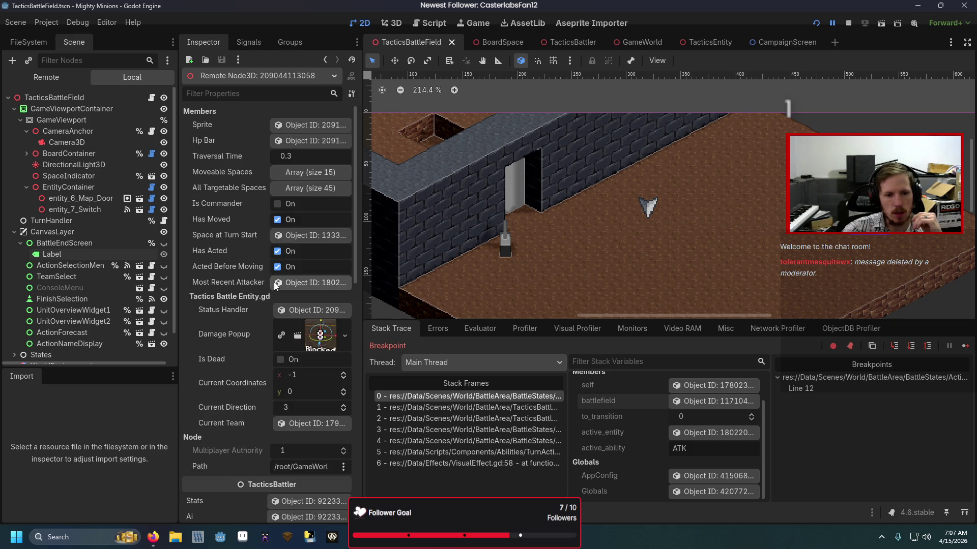
pyautogui.click(325, 60)
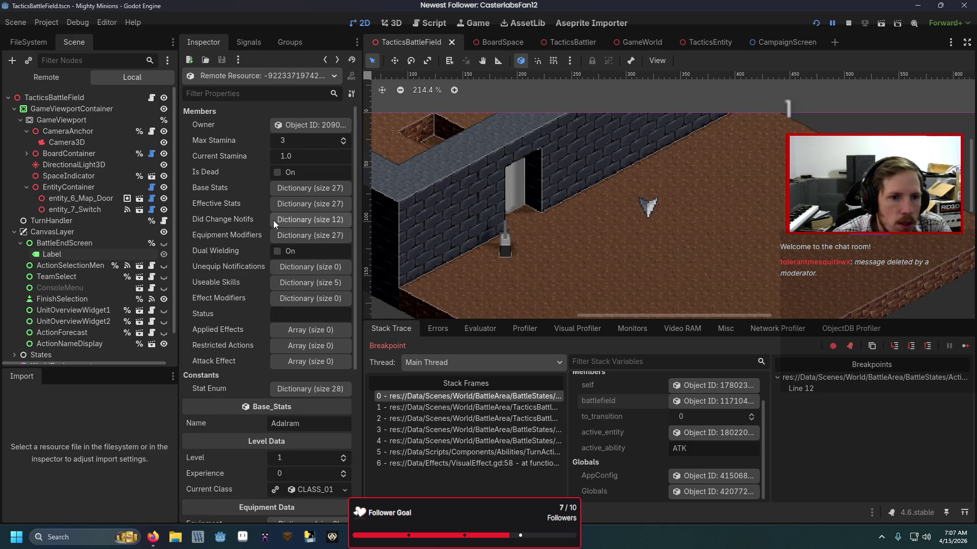
pyautogui.click(304, 187)
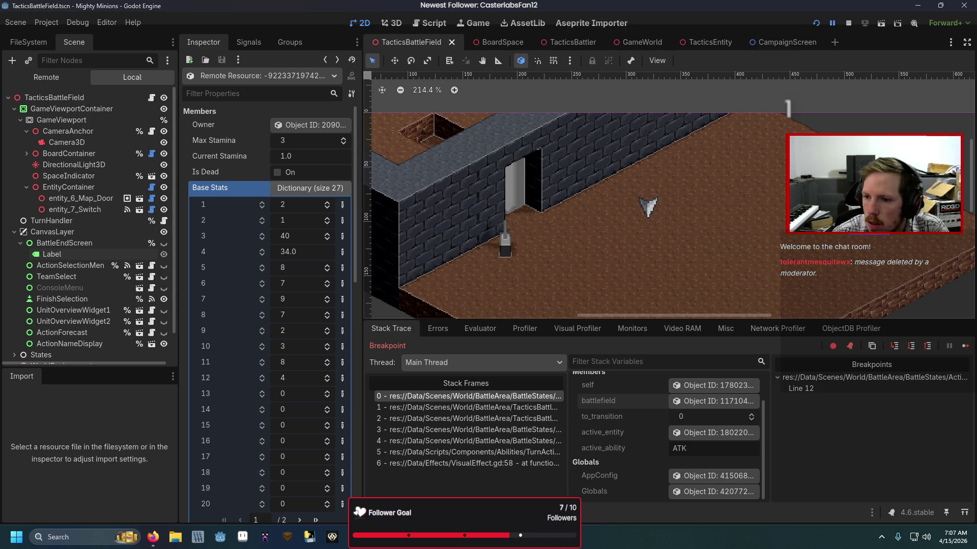
pyautogui.hotkey('ctrl', 'F3')
pyautogui.scroll(10, 341, 168)
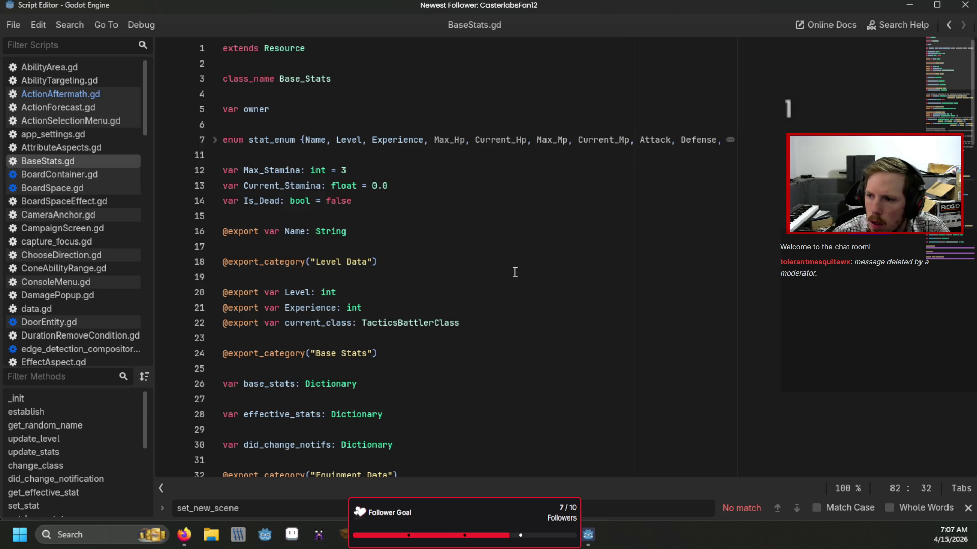
# Scroll BaseStats.gd to line 96 and unfold update_level to read its experience and level-up logic
pyautogui.scroll(-2, 515, 273)
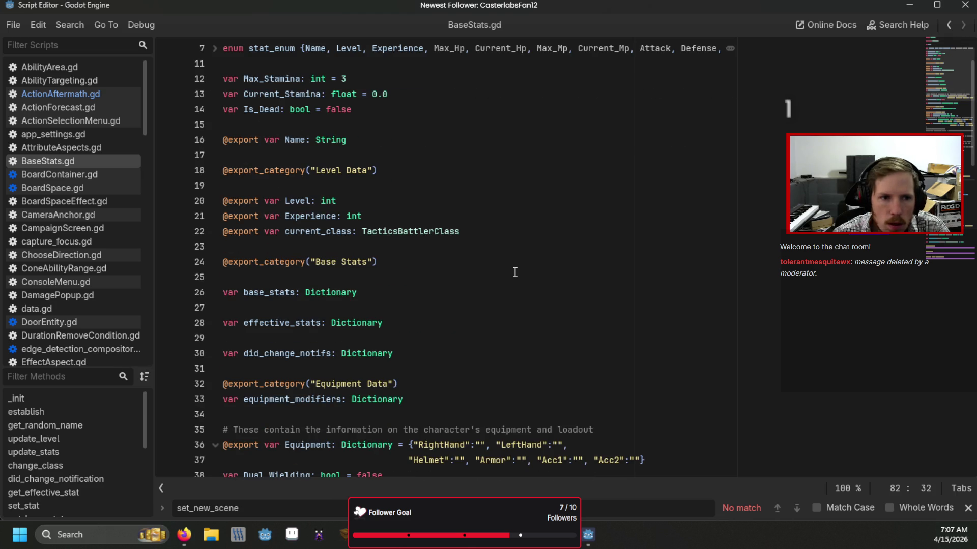
pyautogui.scroll(-15, 515, 272)
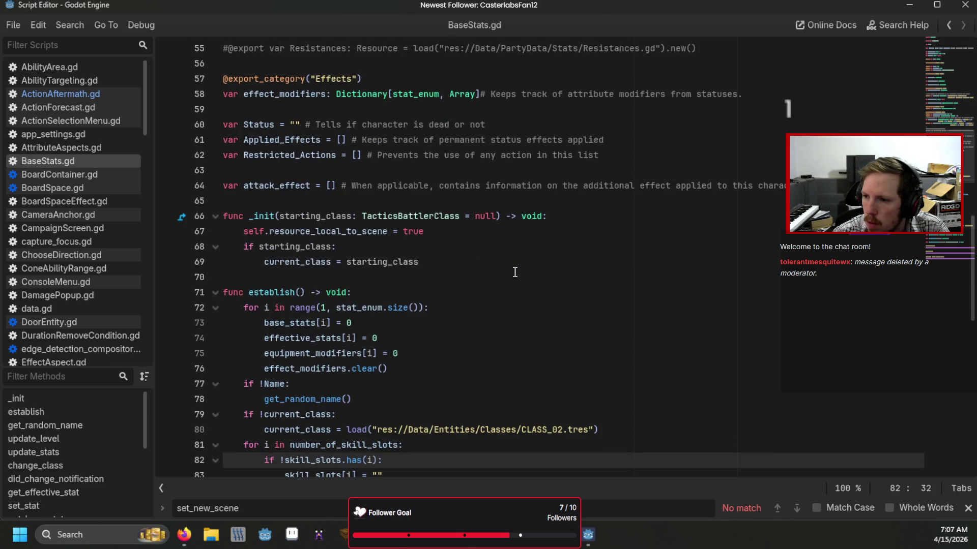
pyautogui.scroll(-9, 514, 272)
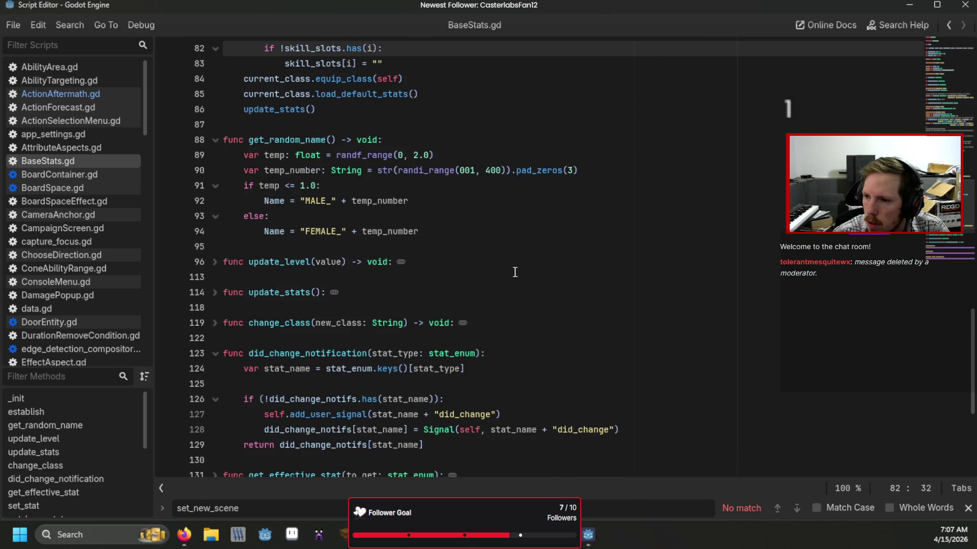
pyautogui.click(214, 262)
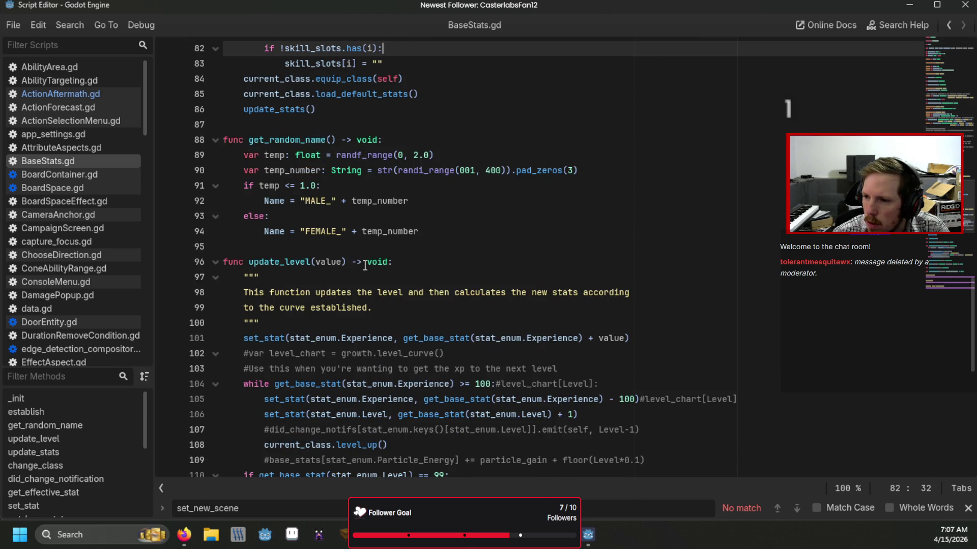
pyautogui.scroll(-1, 365, 266)
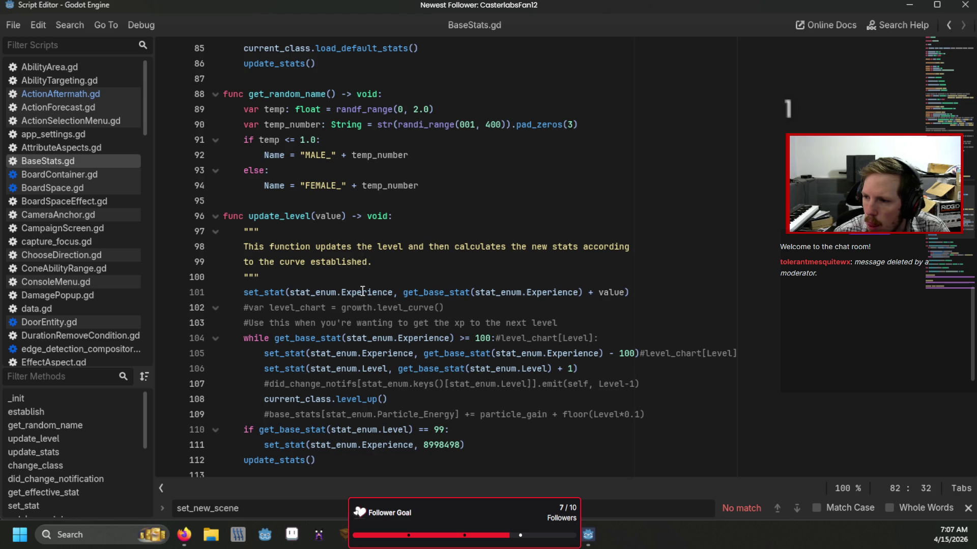
pyautogui.scroll(20, 377, 245)
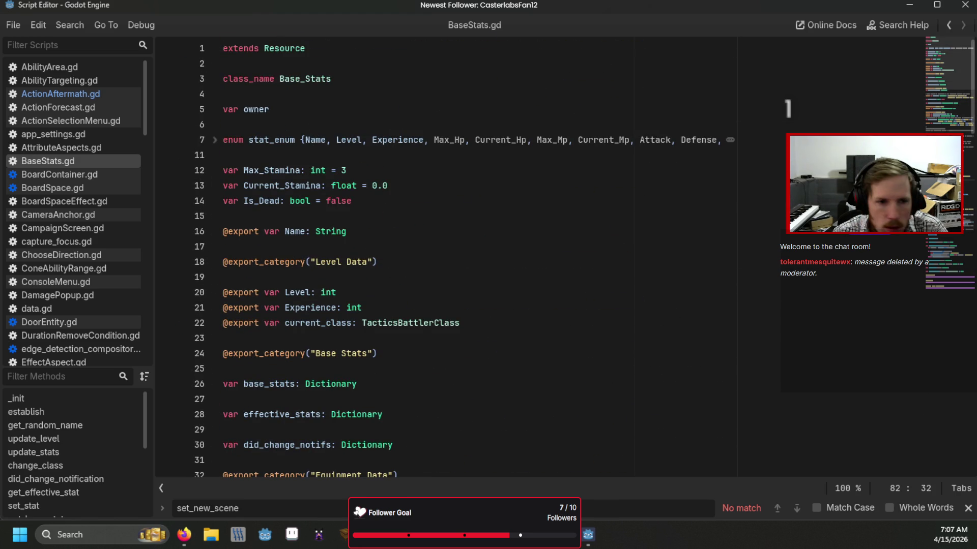
pyautogui.hotkey('alt', 'Tab')
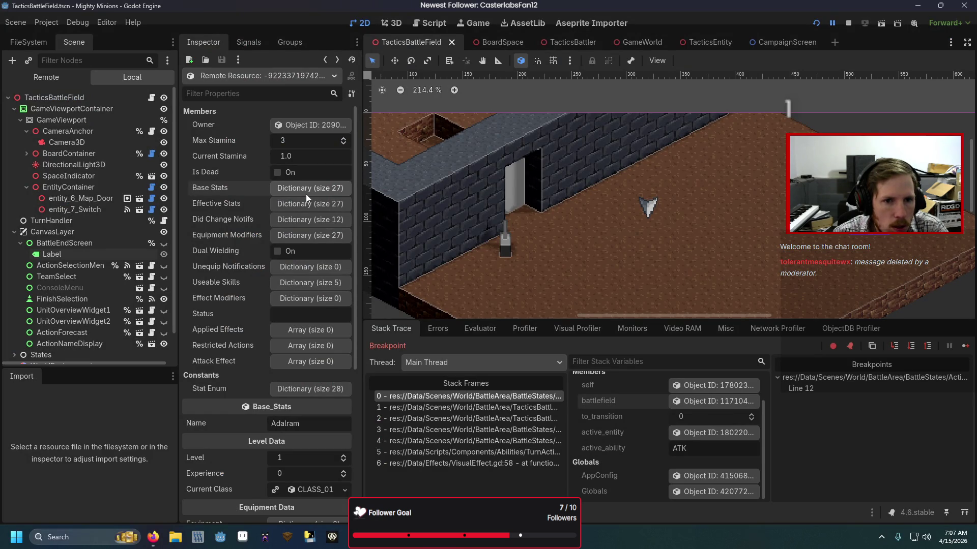
# Compare the paused character's Base Stats values against the Stat Enum names, then return to ActionAftermath.gd
pyautogui.click(306, 194)
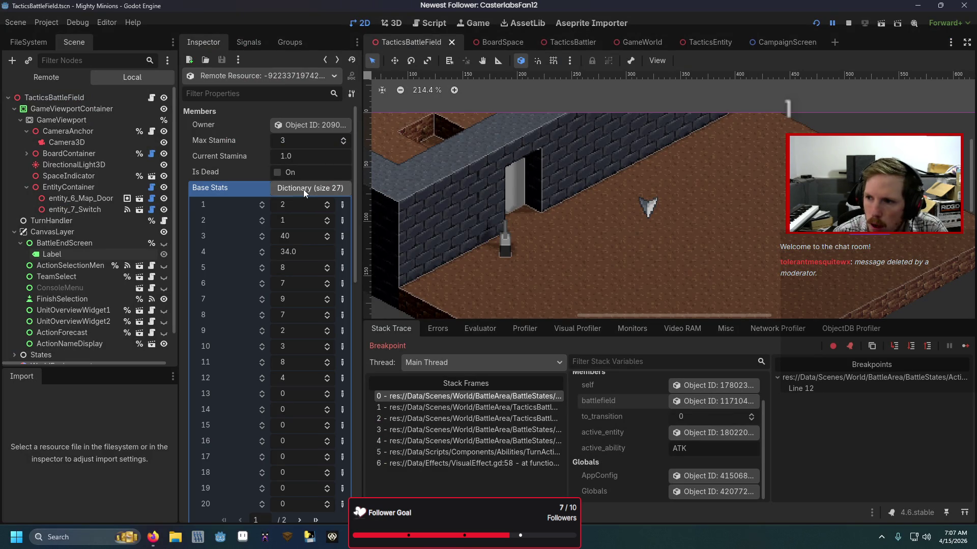
pyautogui.click(303, 189)
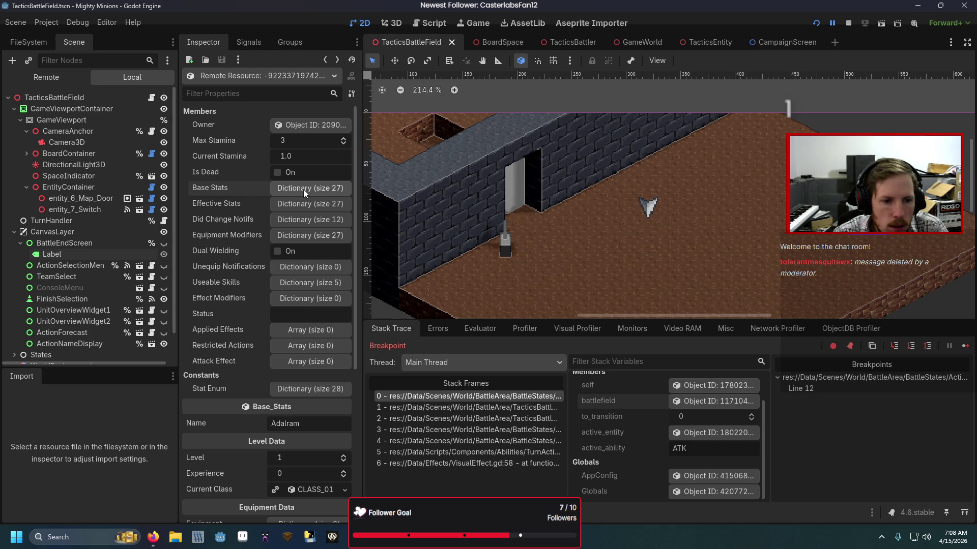
pyautogui.click(325, 391)
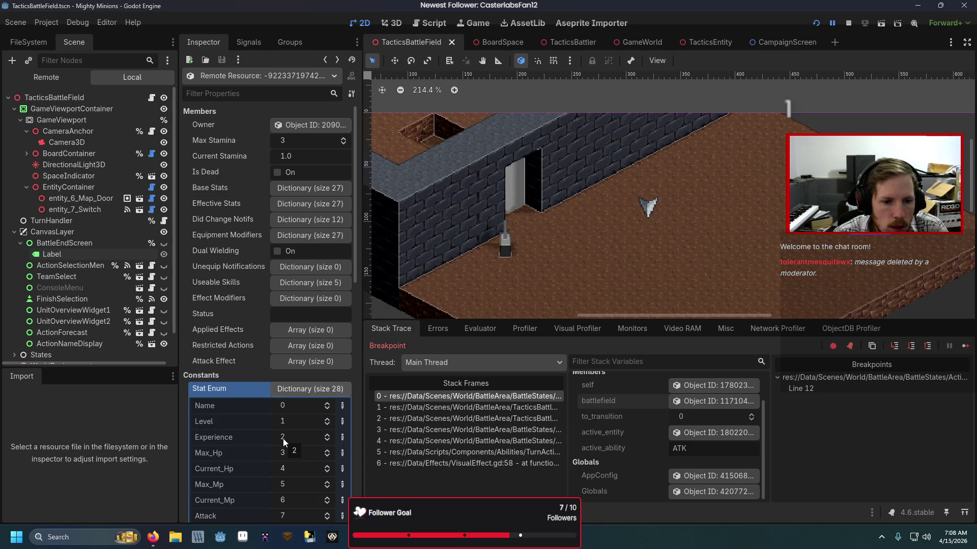
pyautogui.click(321, 187)
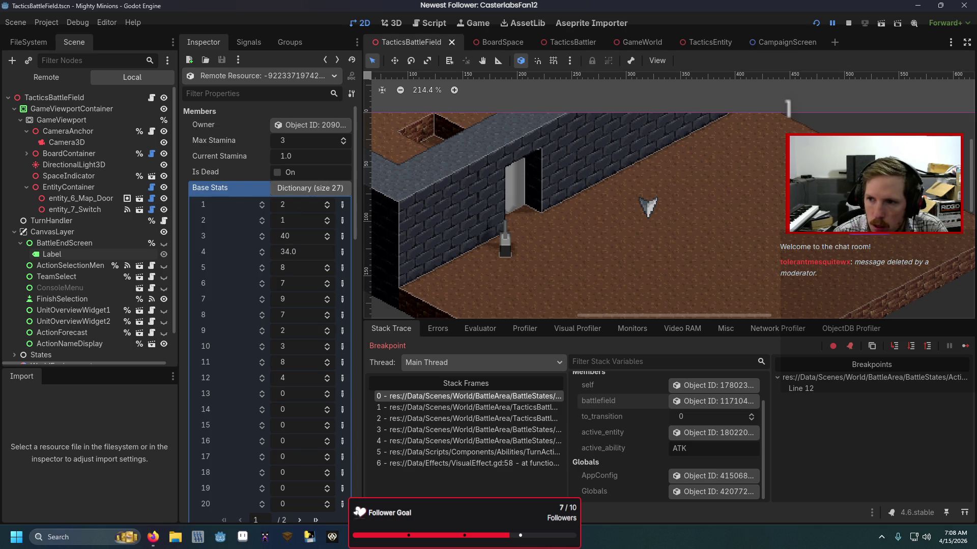
pyautogui.hotkey('alt', 'Tab')
pyautogui.click(396, 202)
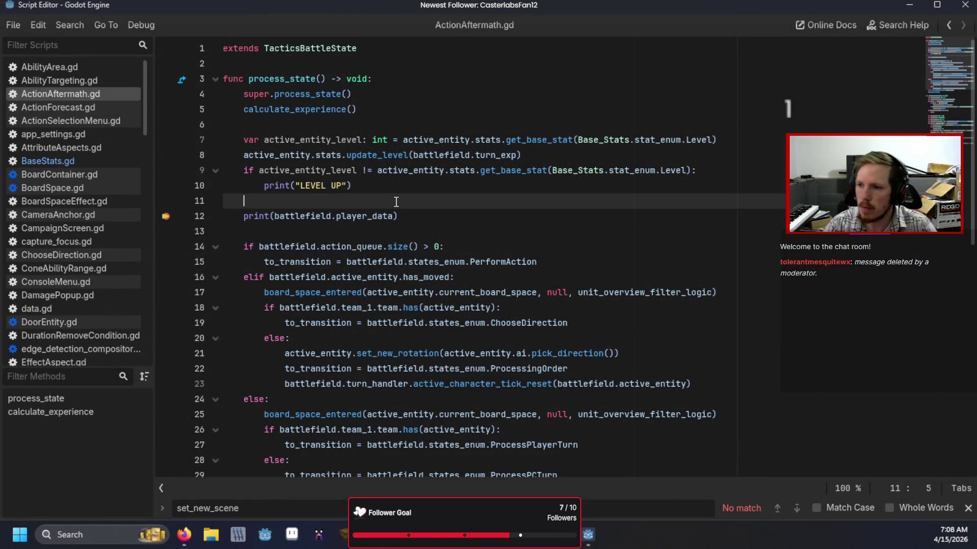
# Insert line 12 printing .stats.get_base_stat(Base_Stats.stat_enum.Experience) for the active unit
pyautogui.press('Return')
pyautogui.write('prit')
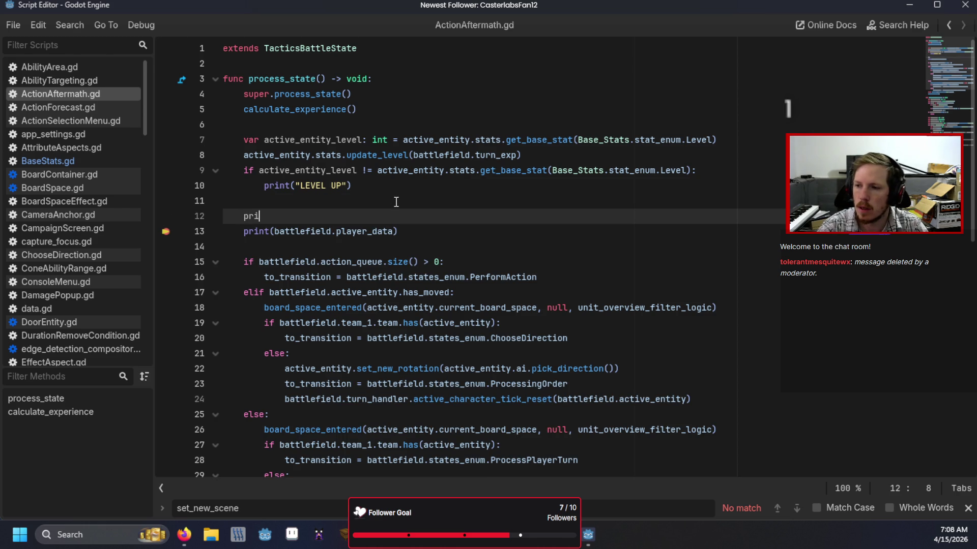
pyautogui.press('BackSpace')
pyautogui.write('nt(a')
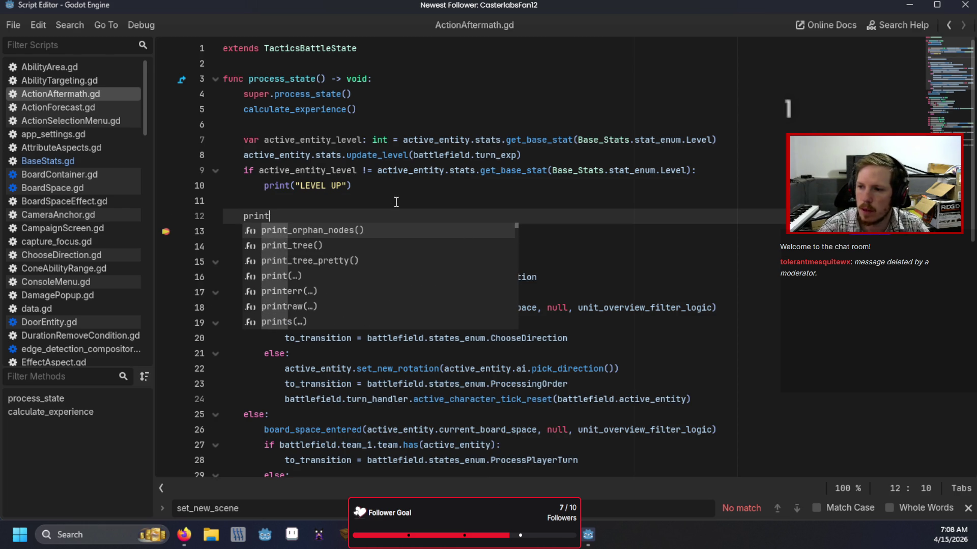
pyautogui.write('cti')
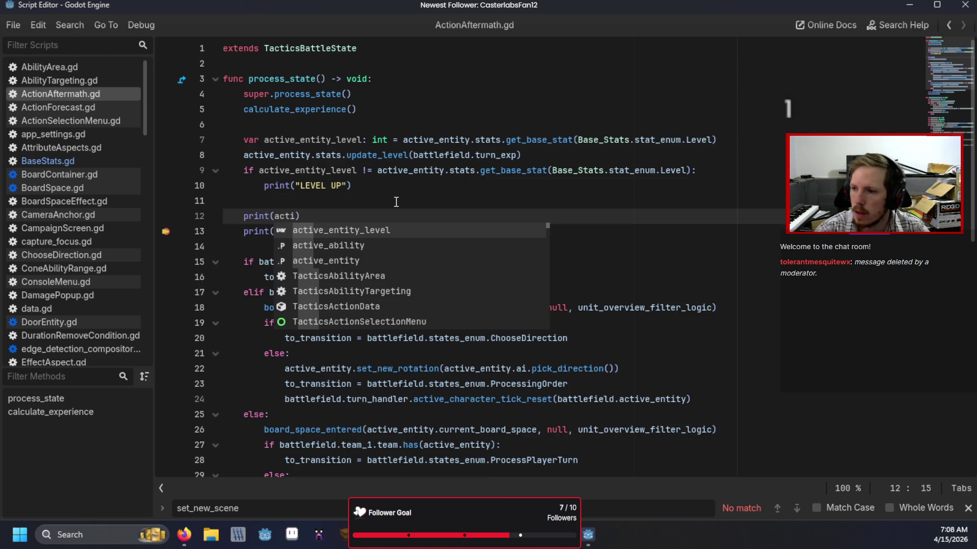
pyautogui.press('Down')
pyautogui.press('Return')
pyautogui.write('.stats')
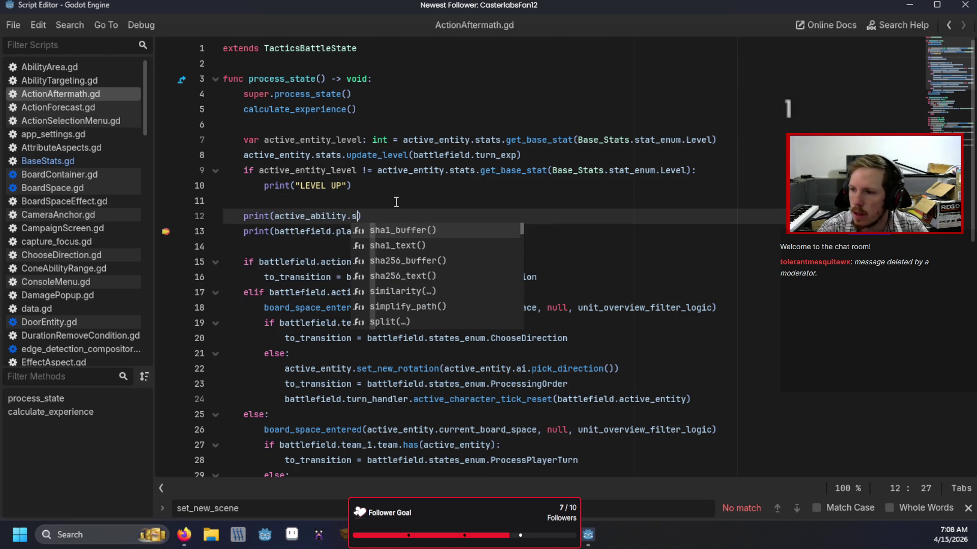
pyautogui.write('.')
pyautogui.press('Escape')
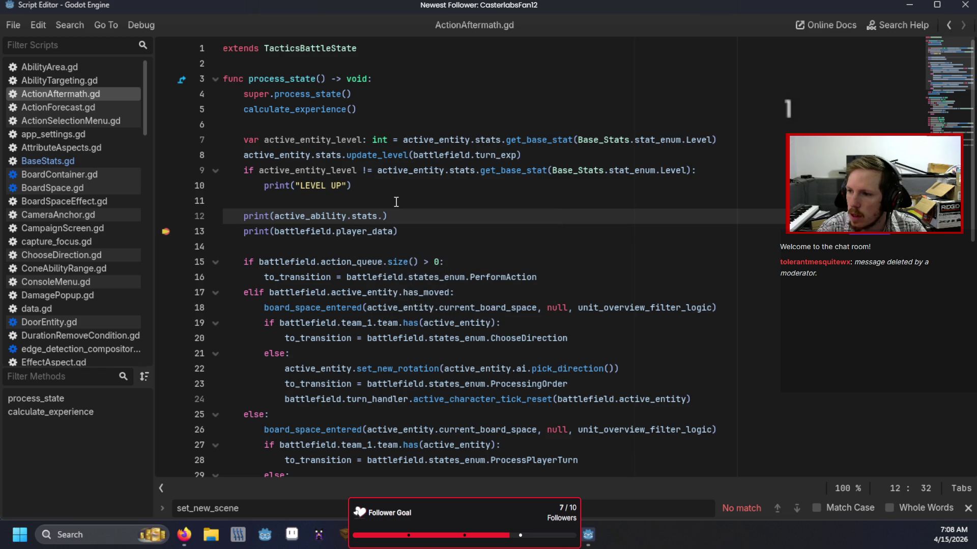
pyautogui.write('get_bast')
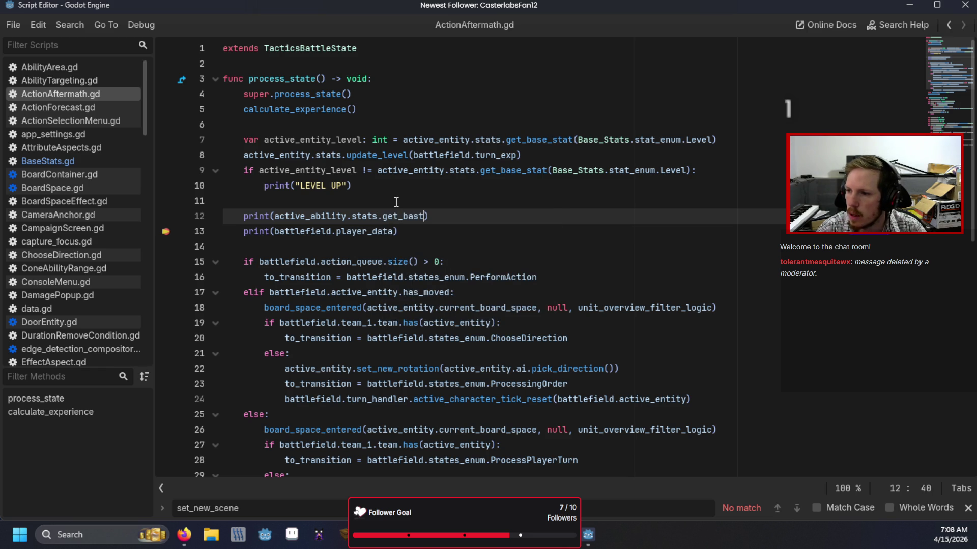
pyautogui.press('BackSpace')
pyautogui.write('e')
pyautogui.write('_state')
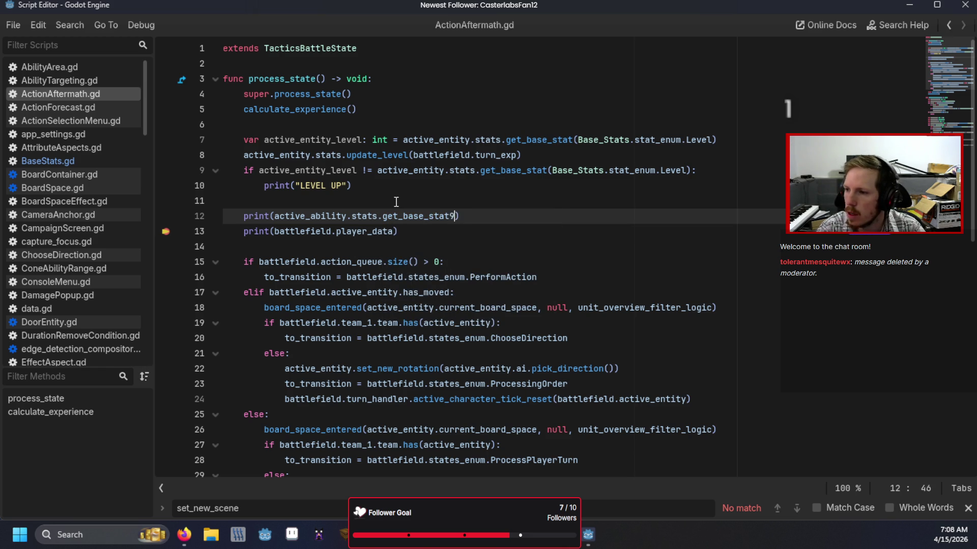
pyautogui.press('BackSpace')
pyautogui.write('(Bas')
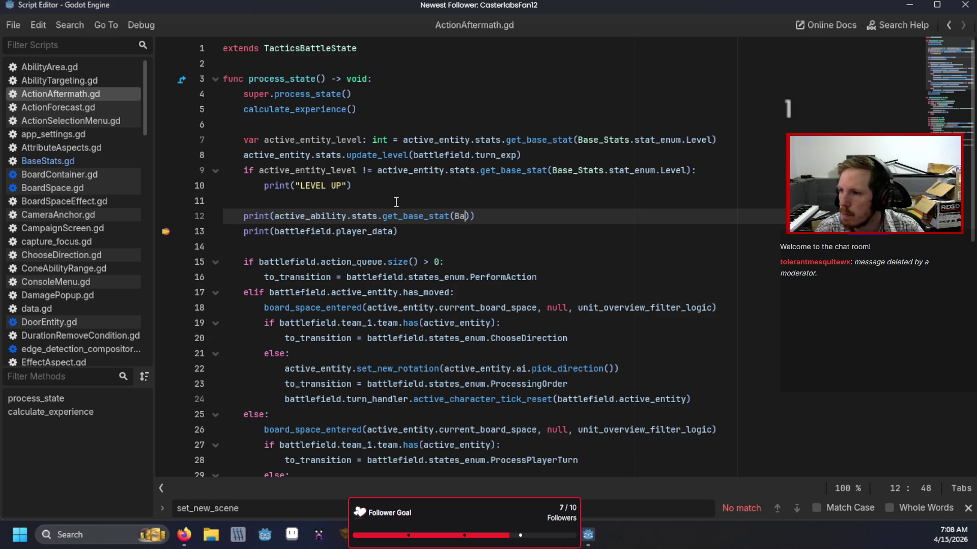
pyautogui.write('e_Stats.sta')
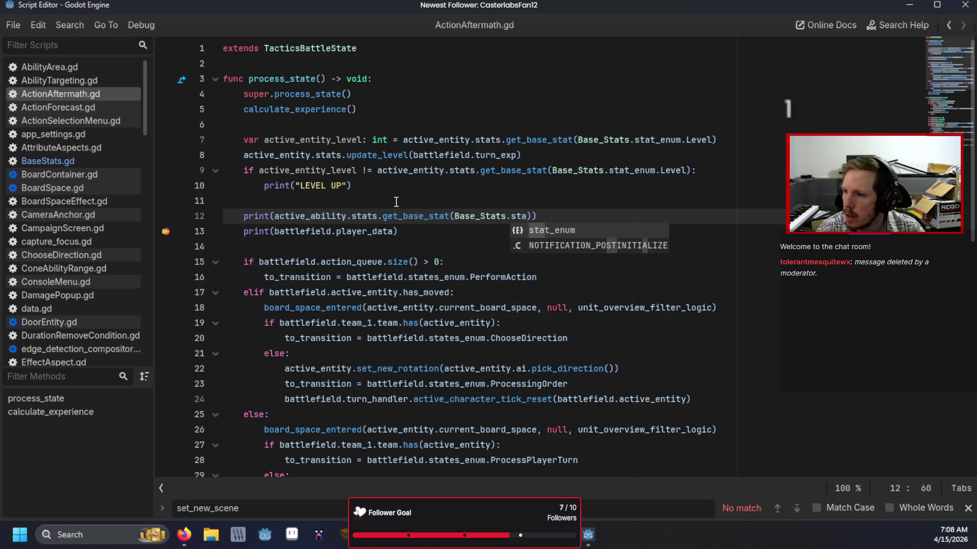
pyautogui.write('t_enum.E')
pyautogui.press('Return')
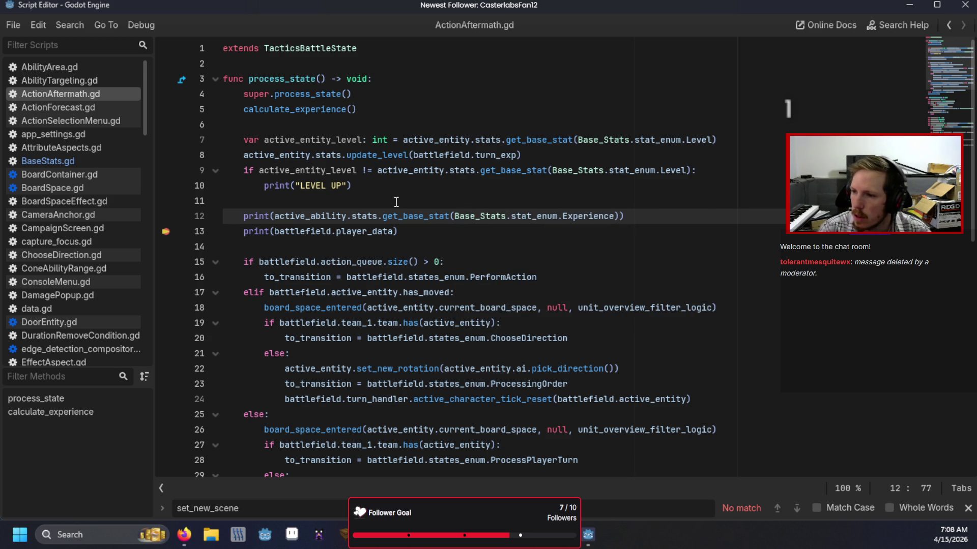
# Save ActionAftermath.gd, relaunch the game, and change active_ability to active_entity in the print
pyautogui.click(404, 197)
pyautogui.hotkey('ctrl', 's')
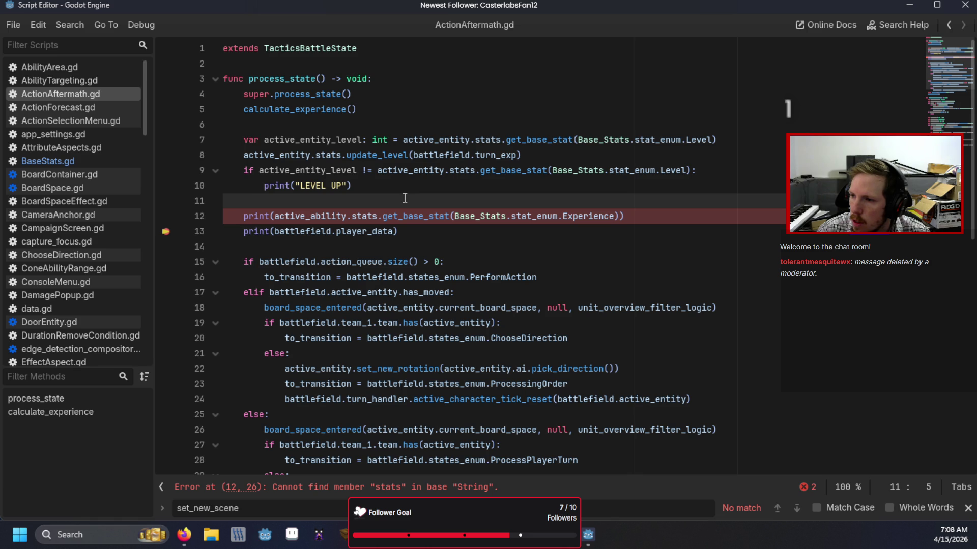
pyautogui.press('F5')
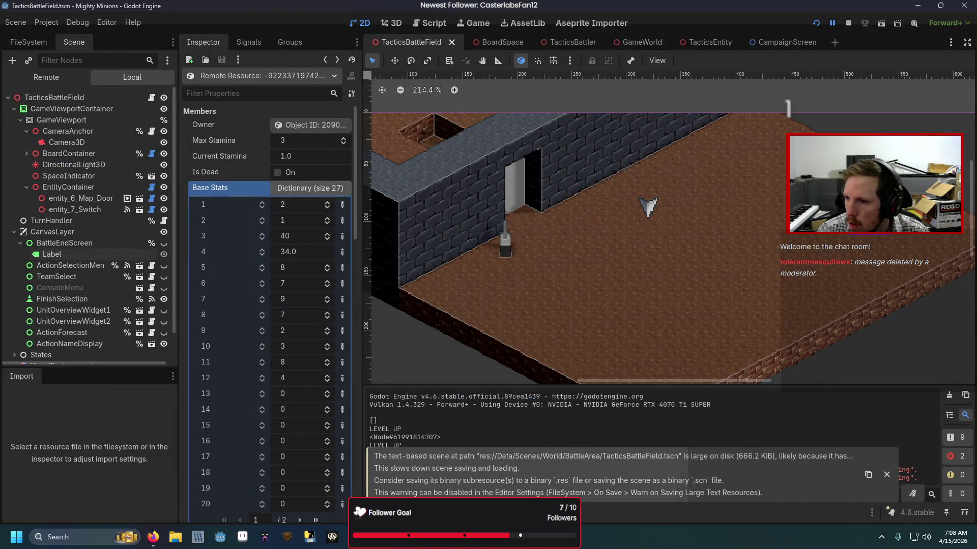
pyautogui.press('Return')
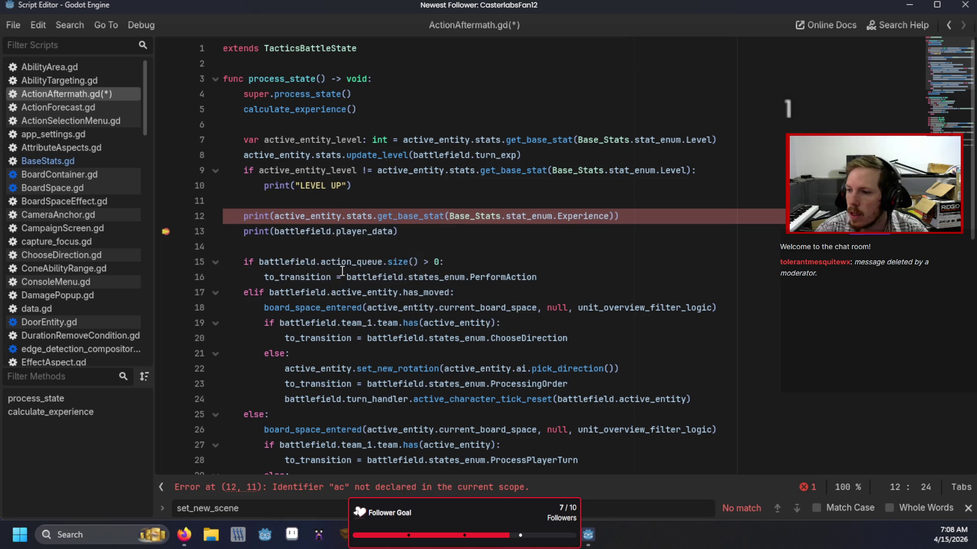
pyautogui.click(343, 262)
# Save the corrected script, resume the game, and confirm the unit's action to reach the breakpoint
pyautogui.hotkey('ctrl', 's')
pyautogui.press('F12')
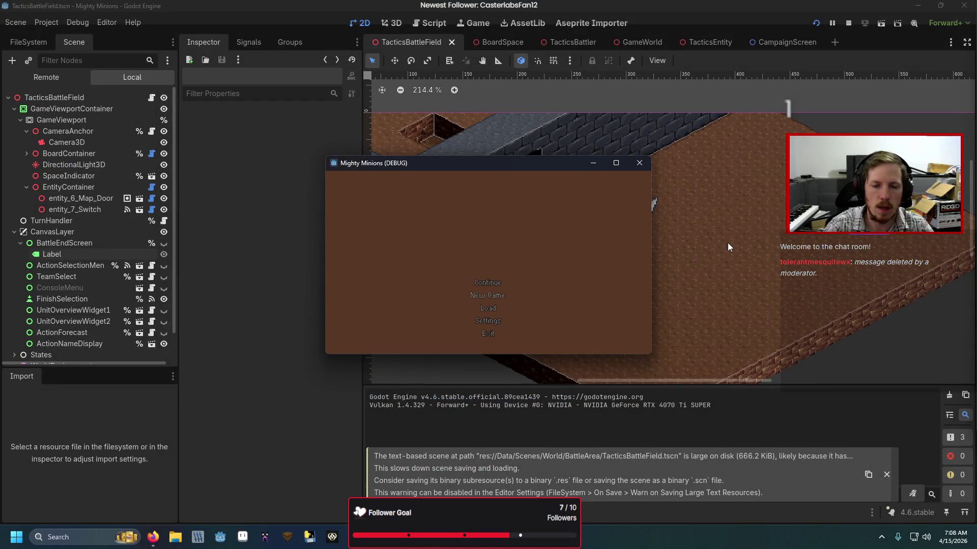
pyautogui.click(353, 342)
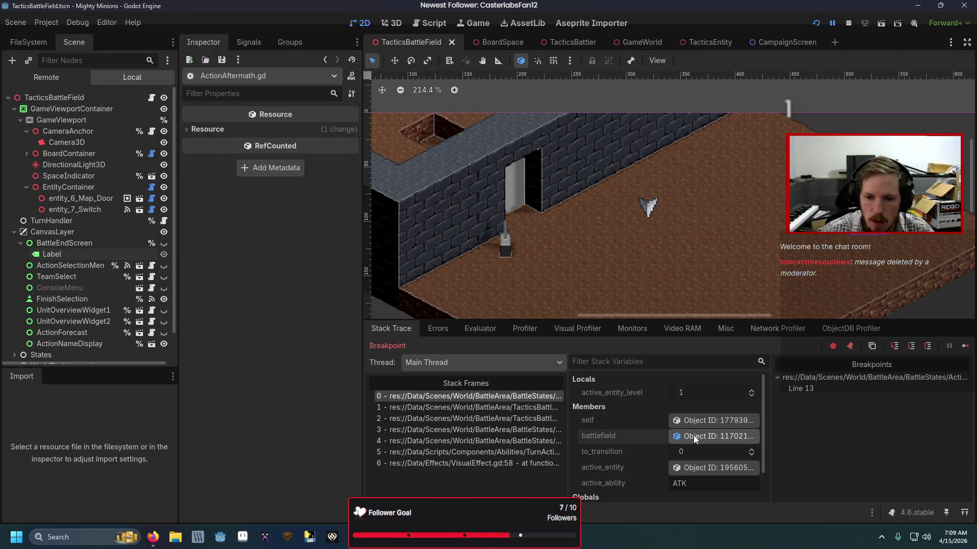
# Inspect the battlefield's Player Data down to the first roster character's Base Stats, selecting the value 20
pyautogui.click(693, 436)
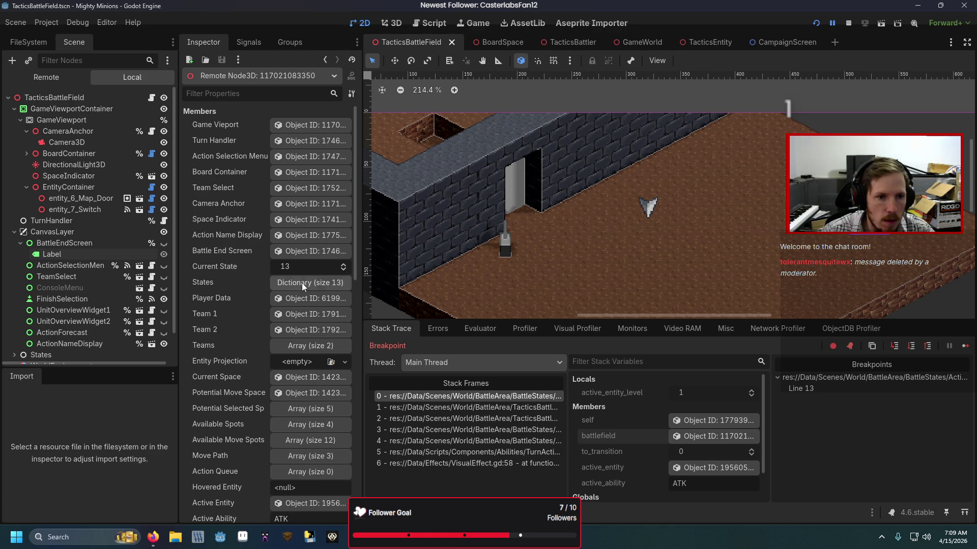
pyautogui.click(312, 303)
pyautogui.click(305, 176)
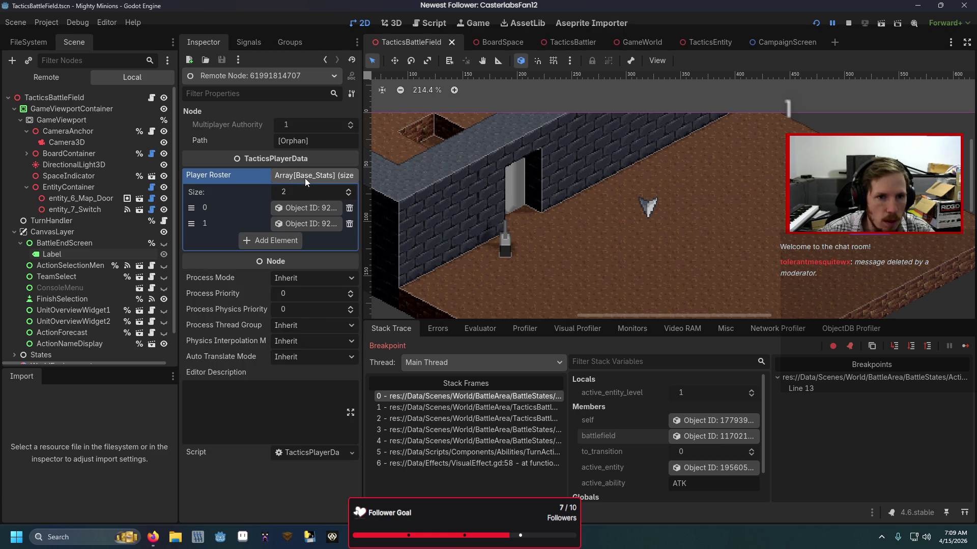
pyautogui.click(304, 211)
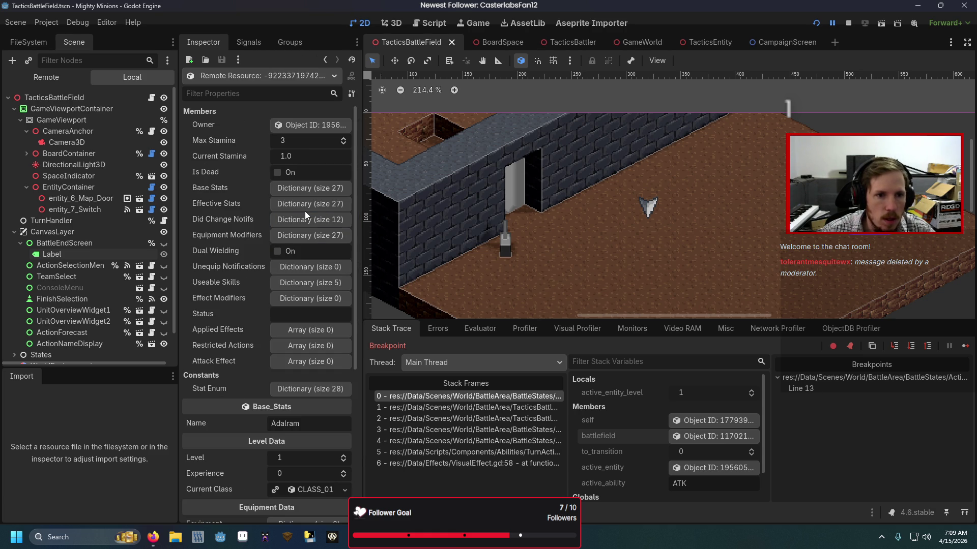
pyautogui.click(309, 191)
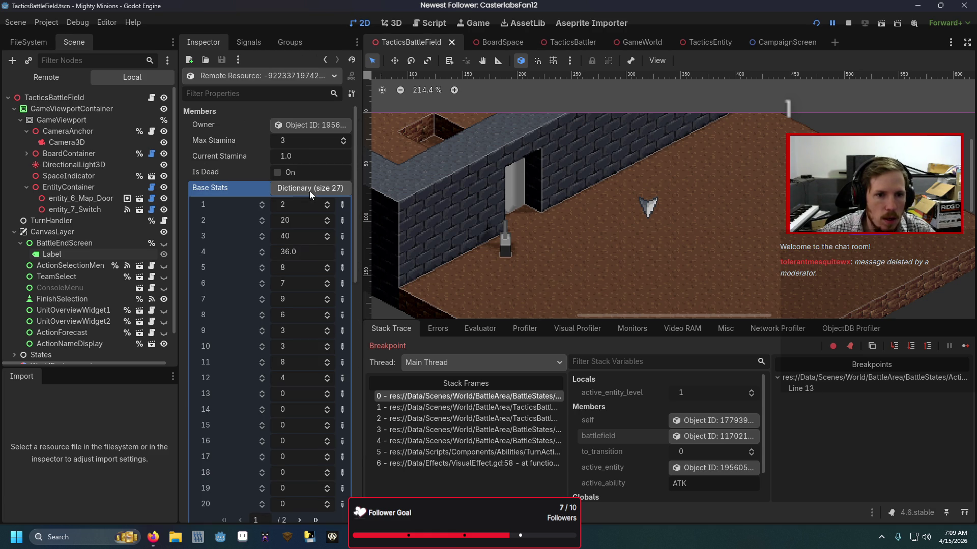
pyautogui.click(289, 220)
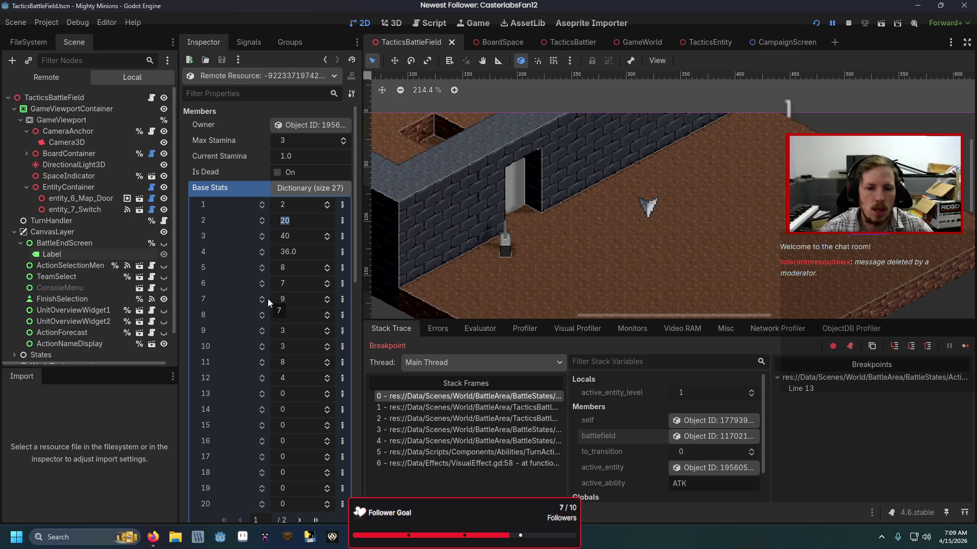
pyautogui.scroll(-2, 708, 435)
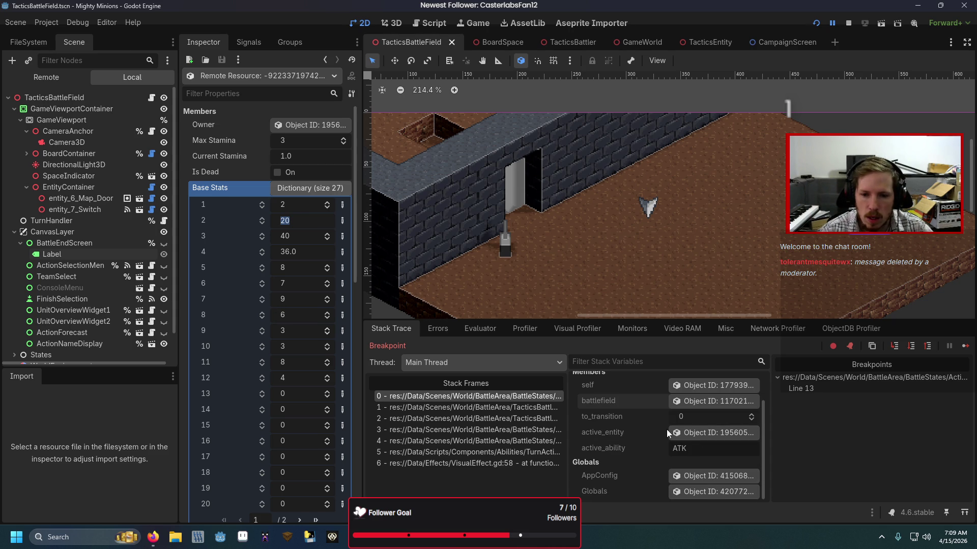
pyautogui.scroll(2, 602, 417)
# Load the battlefield object in the Inspector and review its Player Data, teams and Current State
pyautogui.click(697, 437)
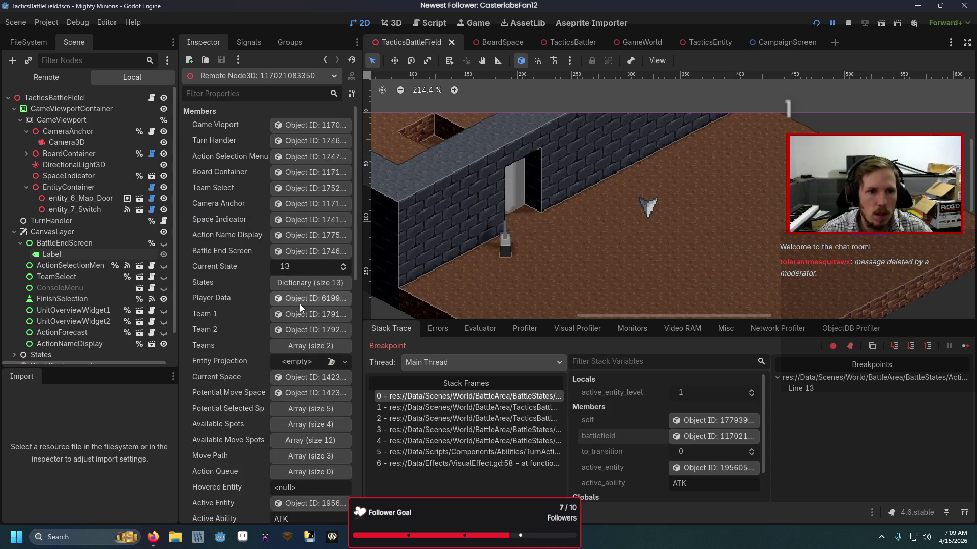
pyautogui.scroll(-5, 300, 303)
pyautogui.scroll(-4, 300, 305)
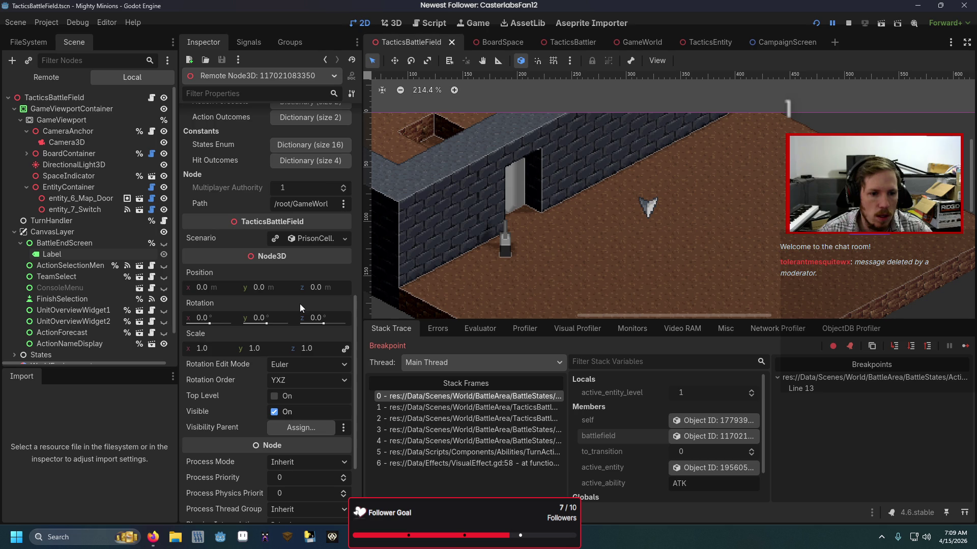
pyautogui.scroll(-5, 300, 303)
pyautogui.scroll(15, 300, 304)
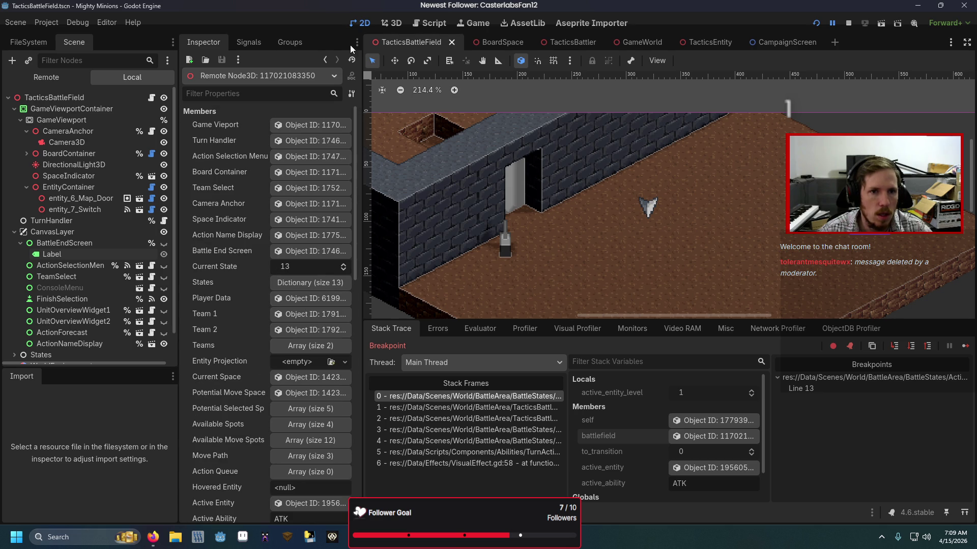
pyautogui.click(331, 78)
# In the Remote scene tree, inspect GameWorld's roster character Base Stats before the battle
pyautogui.click(332, 79)
pyautogui.click(62, 84)
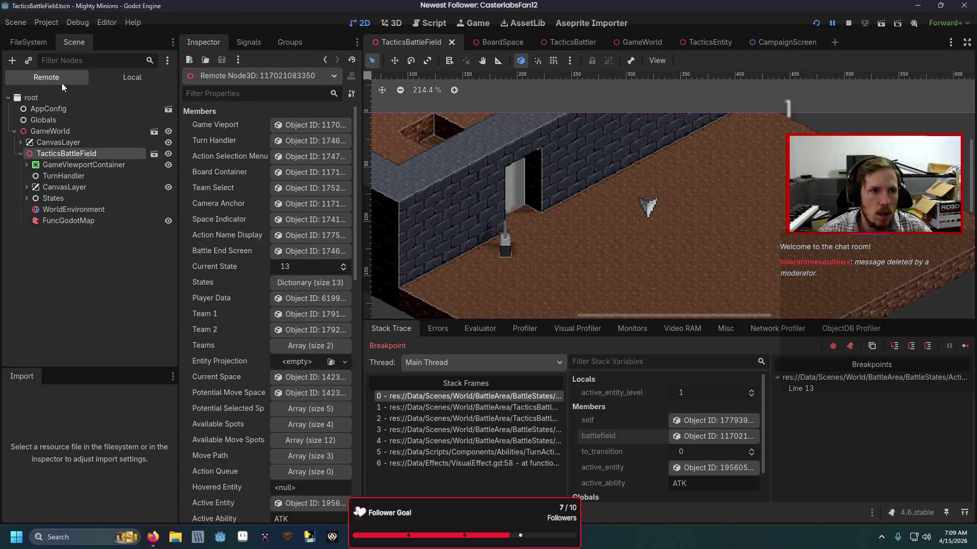
pyautogui.click(59, 130)
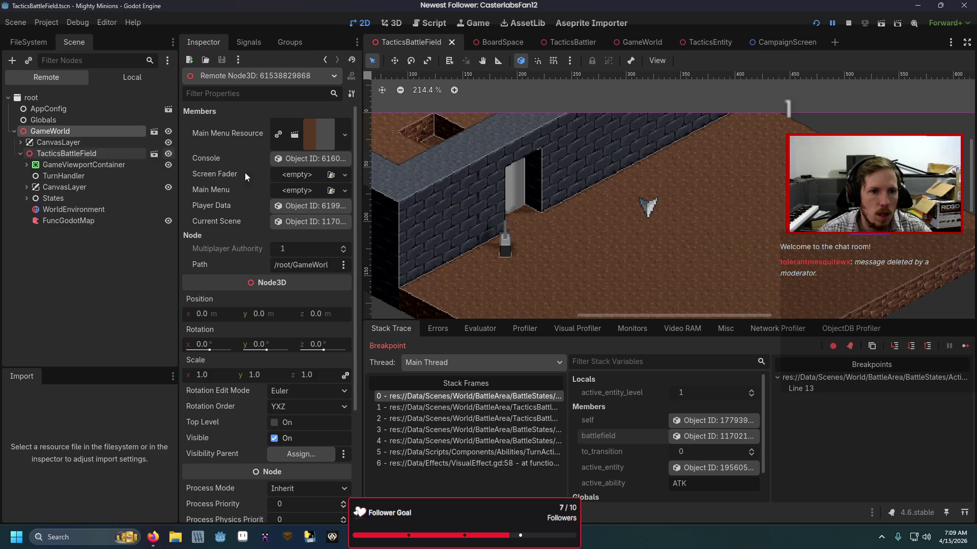
pyautogui.click(303, 209)
pyautogui.click(303, 209)
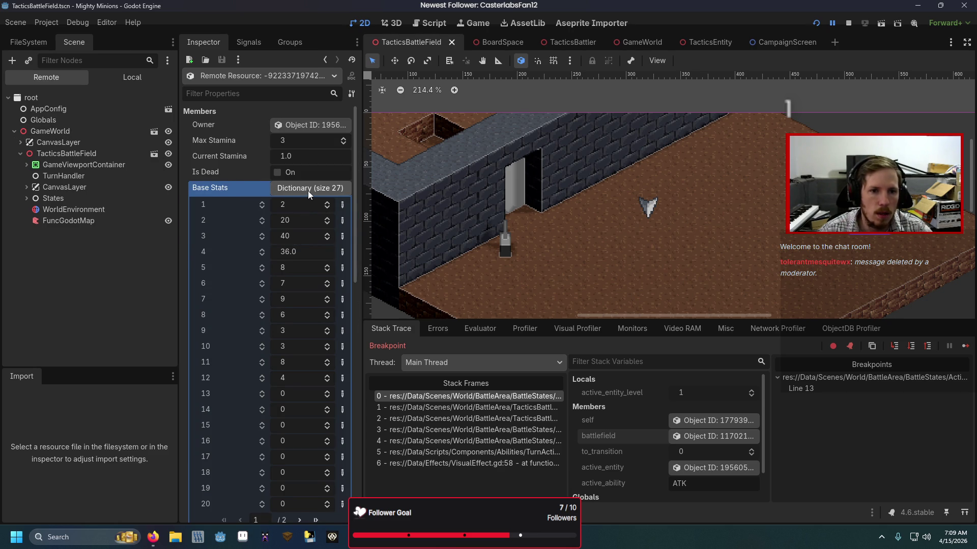
pyautogui.click(308, 191)
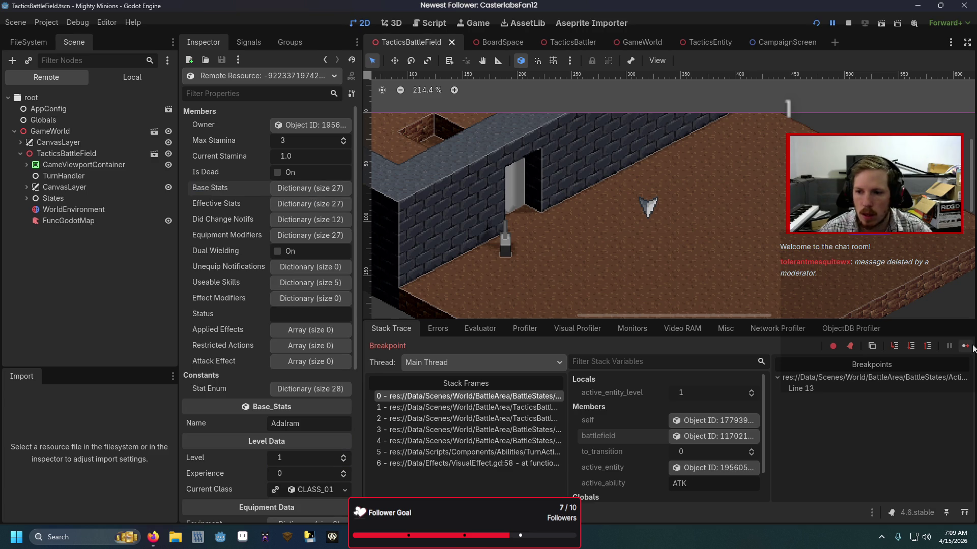
# Resume the game, then reopen GameWorld's Player Data character and expand its Base Stats
pyautogui.click(965, 346)
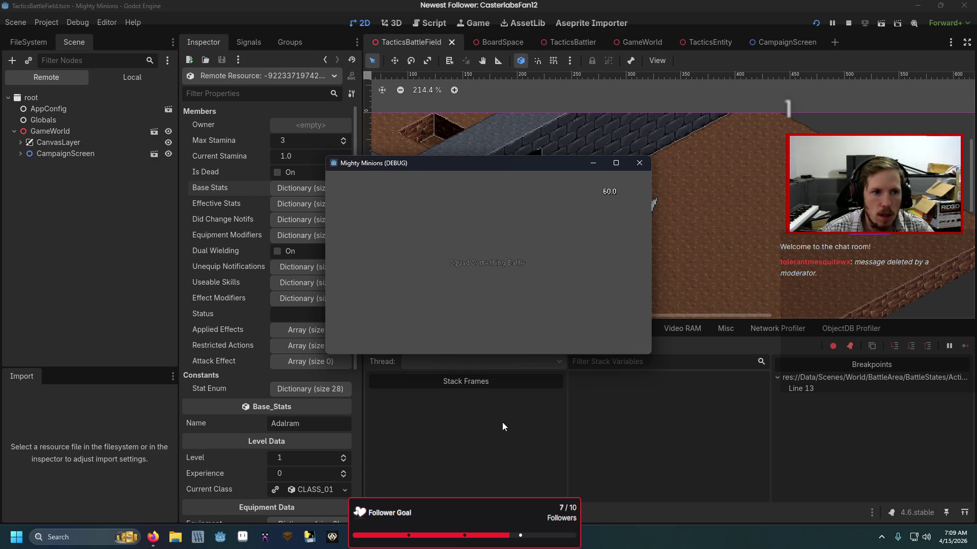
pyautogui.click(165, 264)
pyautogui.click(111, 131)
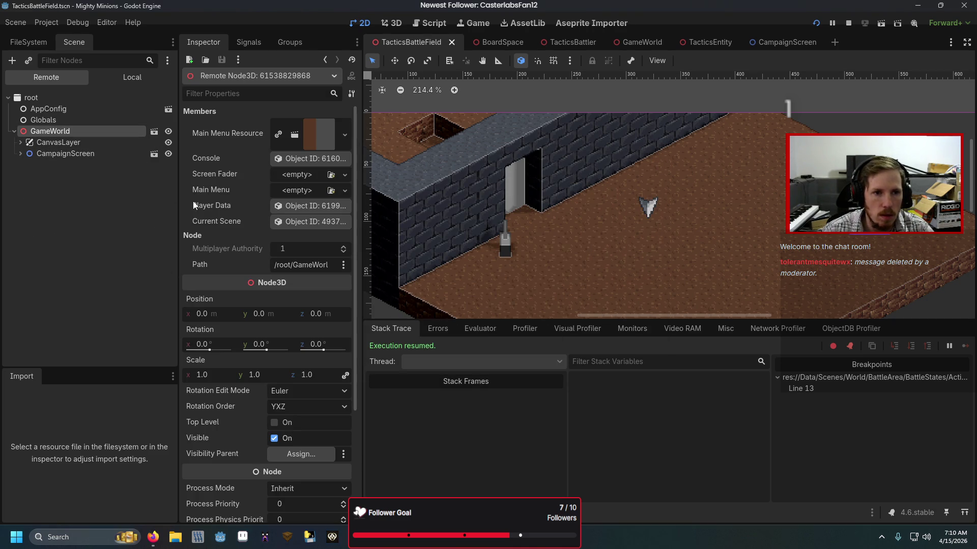
pyautogui.click(287, 206)
pyautogui.click(286, 204)
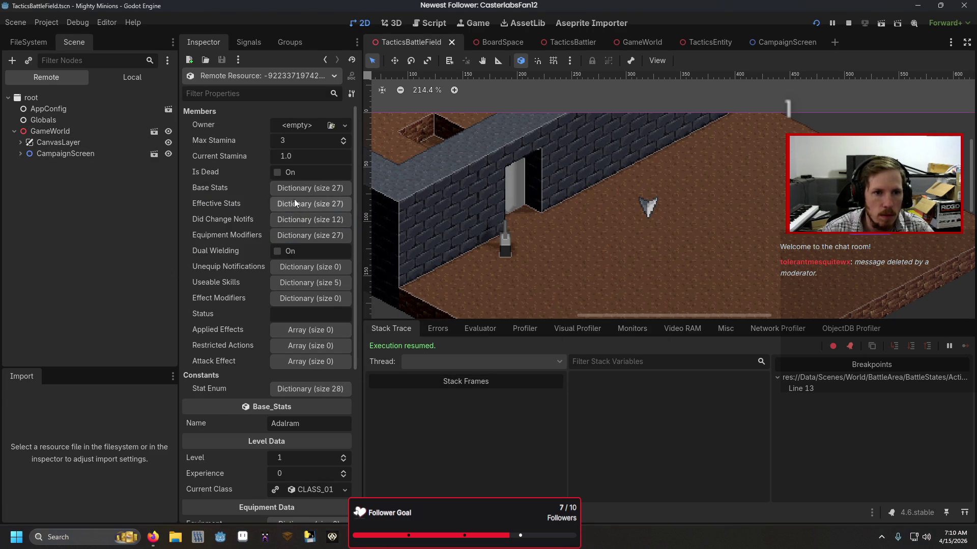
pyautogui.click(300, 189)
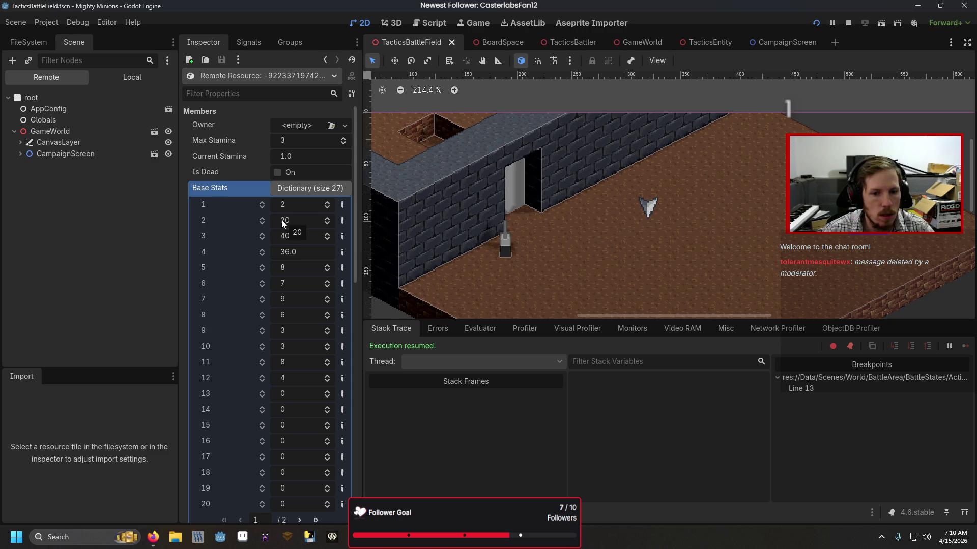
# Start a battle in the running game window to see whether the stats reset
pyautogui.moveTo(489, 536)
pyautogui.click(502, 480)
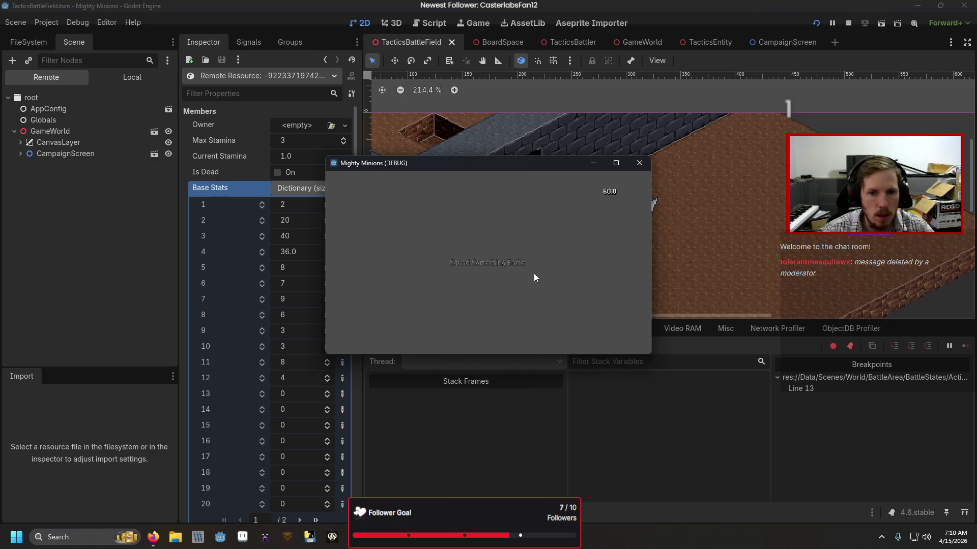
pyautogui.click(513, 264)
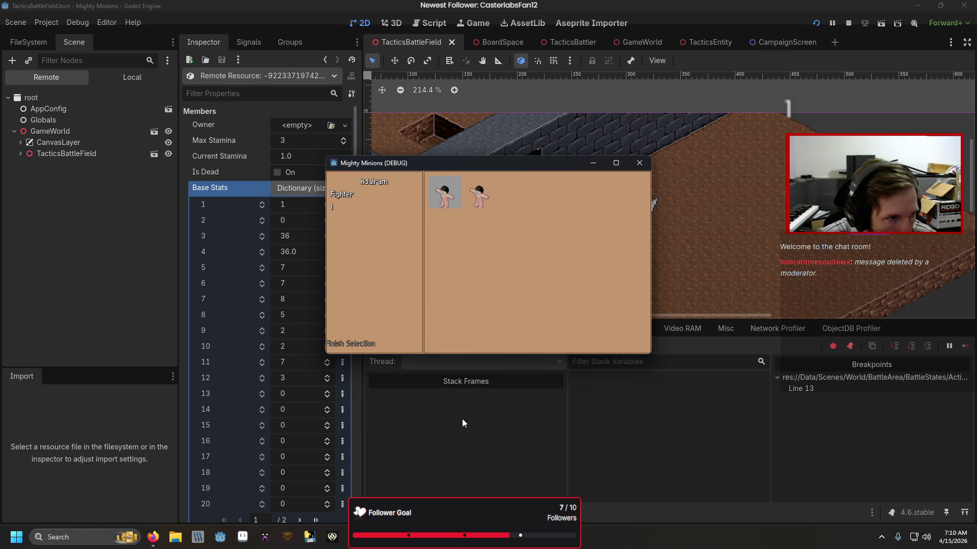
pyautogui.press('super')
# Launch Notepad and bring up the Tactics TODO List.txt file
pyautogui.write('notepad')
pyautogui.press('Return')
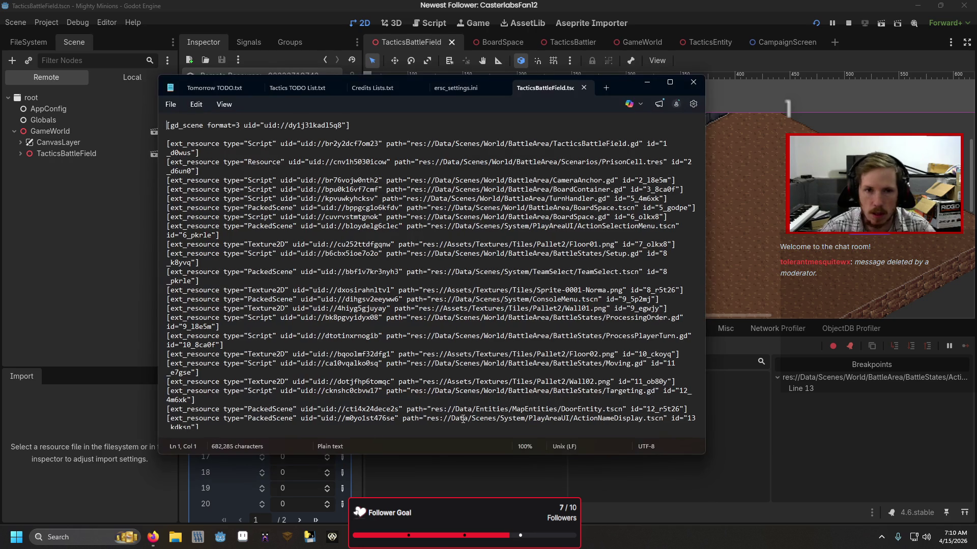
pyautogui.click(285, 87)
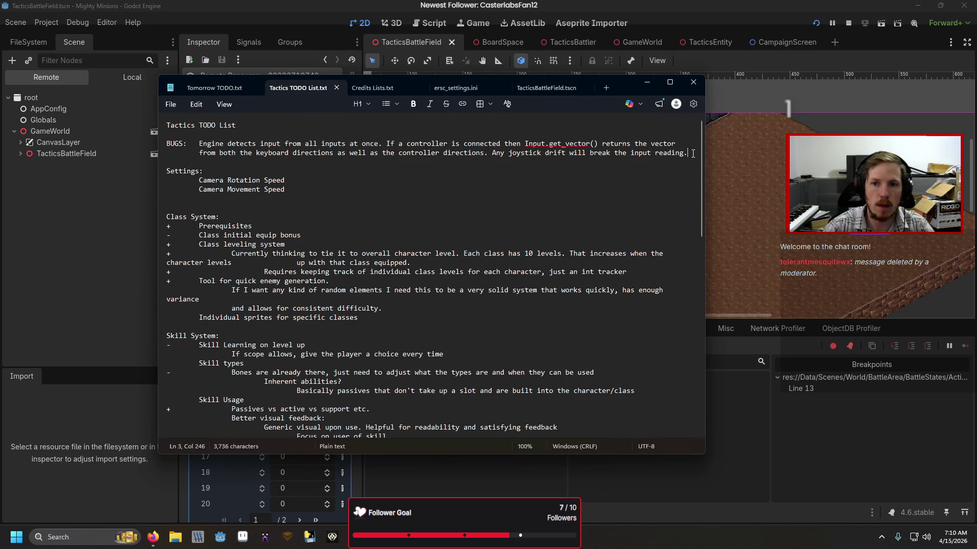
# Add the line 'BUGS: Character Data reinitializes on battle start', then go back to Godot
pyautogui.press('Return')
pyautogui.write('UGS:\t')
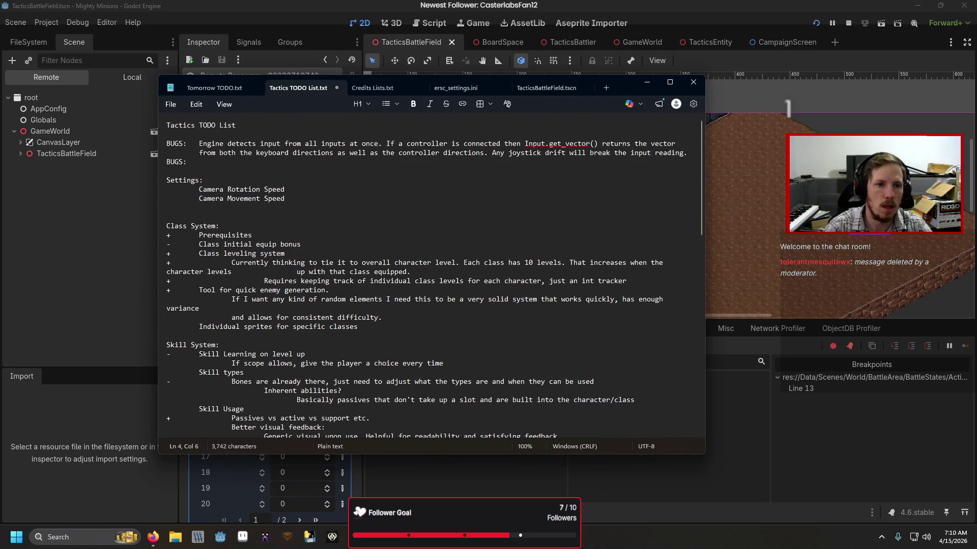
pyautogui.write('Character Data ')
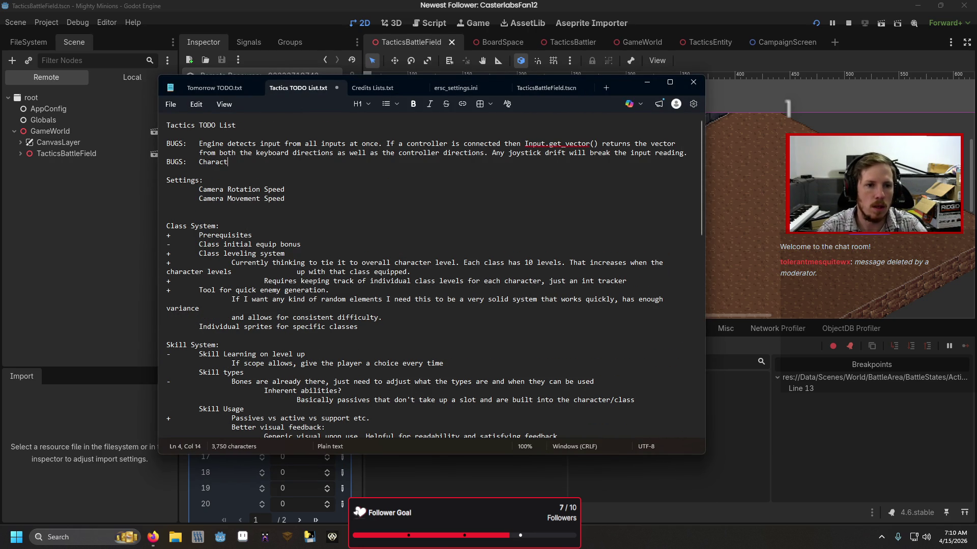
pyautogui.write('reinitiall')
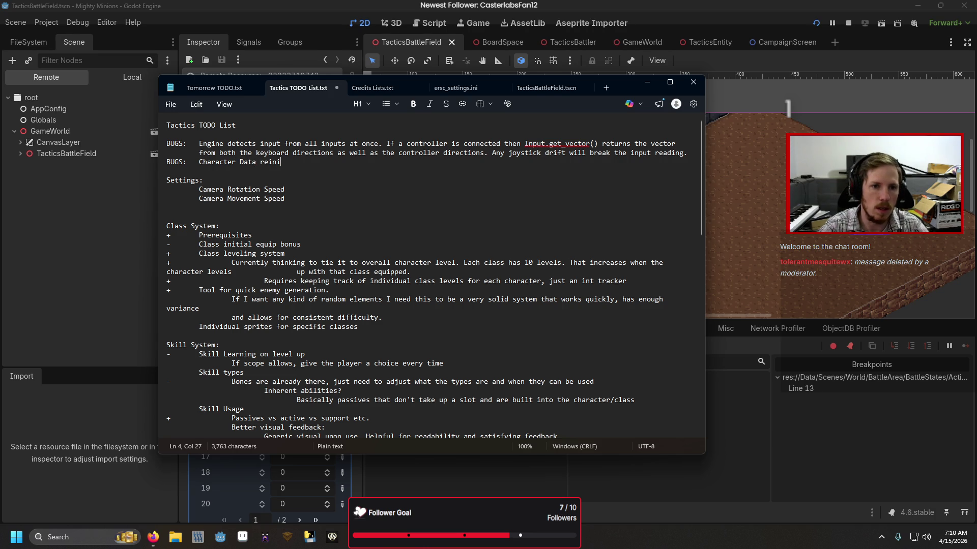
pyautogui.press('BackSpace')
pyautogui.write('izes on ')
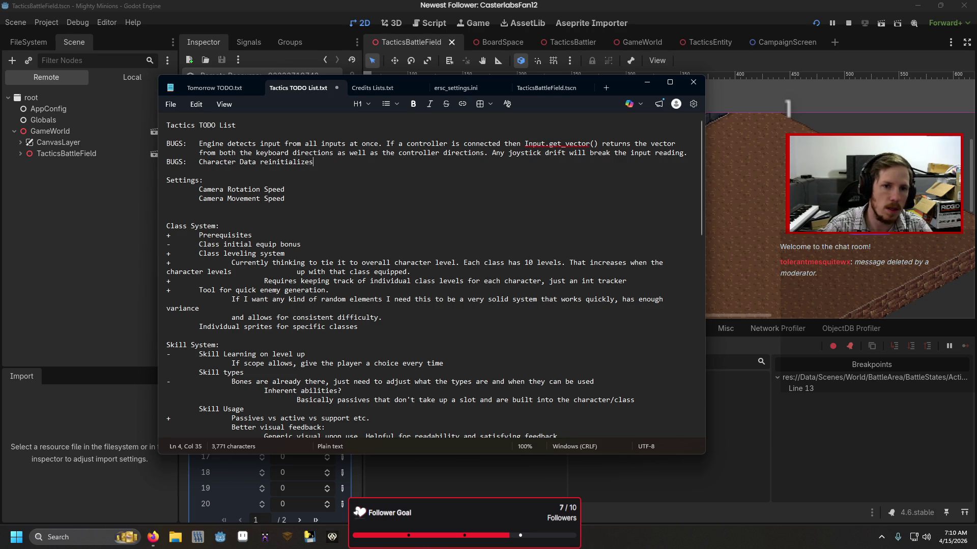
pyautogui.write('battle start')
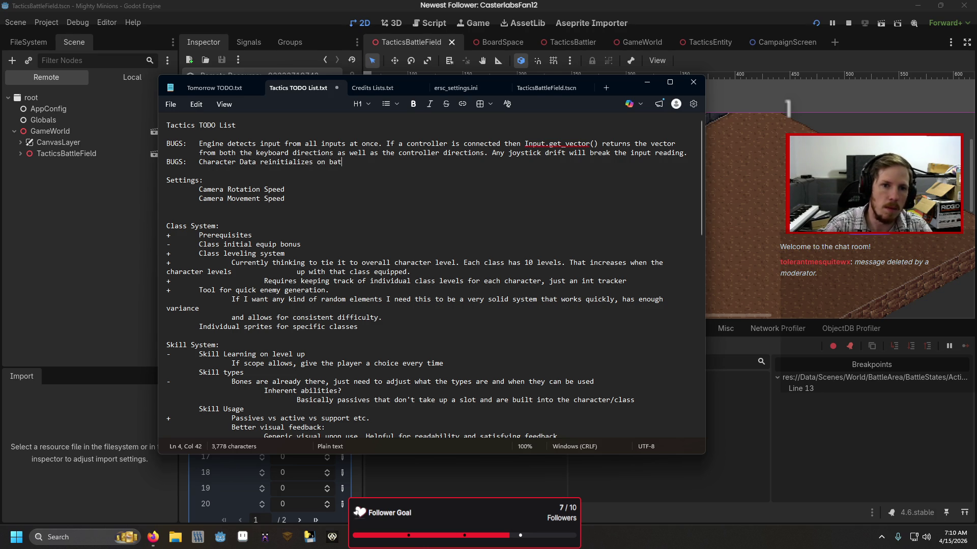
pyautogui.click(691, 224)
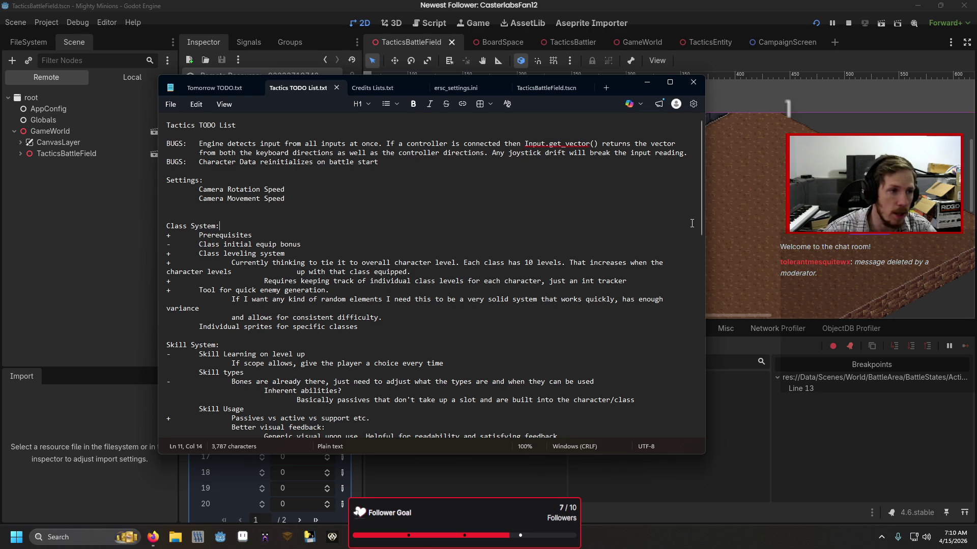
pyautogui.click(743, 5)
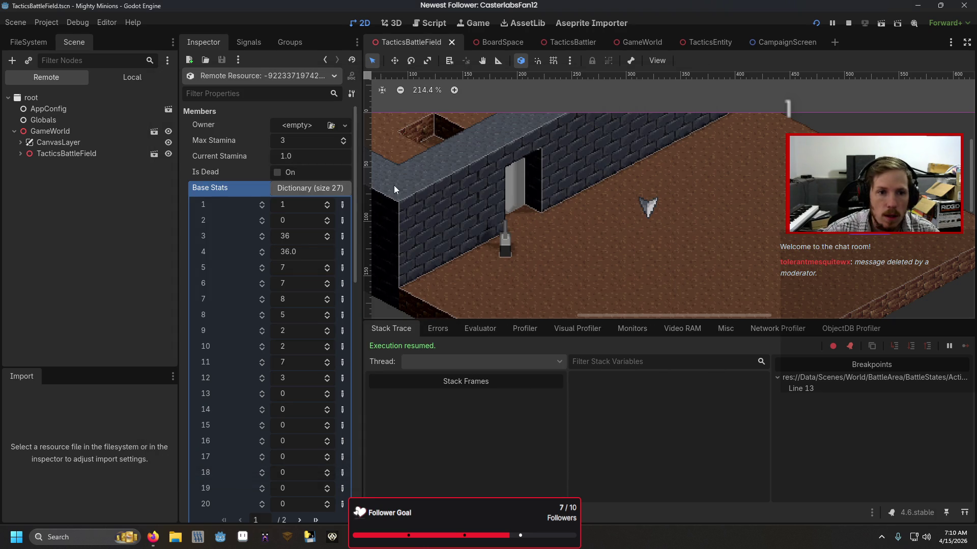
# Collapse the Base Stats dictionary and close the running debug game
pyautogui.click(306, 188)
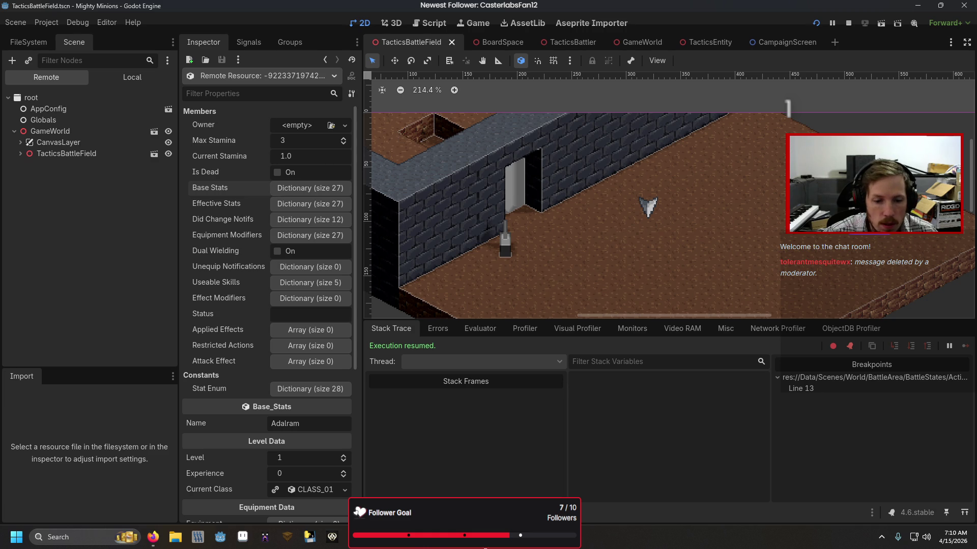
pyautogui.moveTo(506, 540)
pyautogui.click(546, 446)
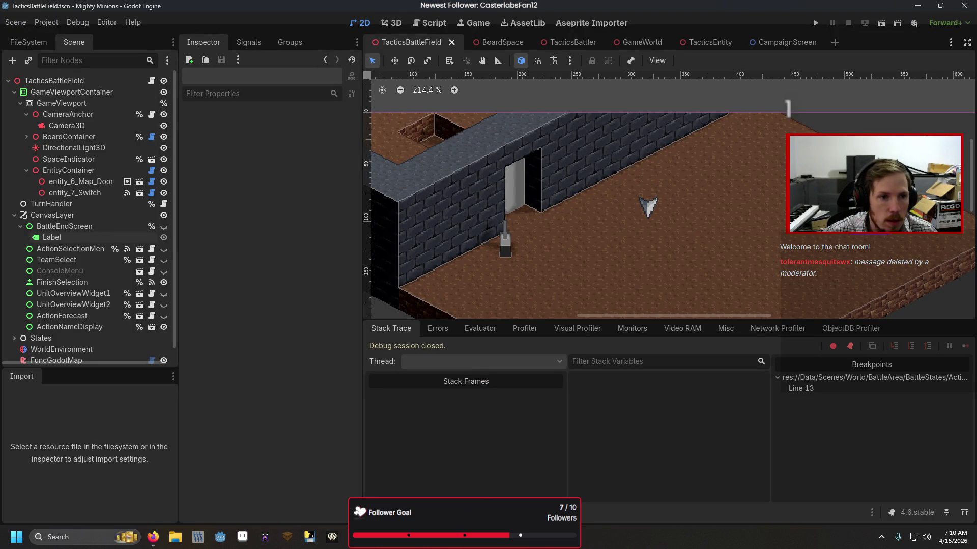
# Expand States in the Scene dock, select Setup, and open its Setup.gd script
pyautogui.scroll(-1, 30, 216)
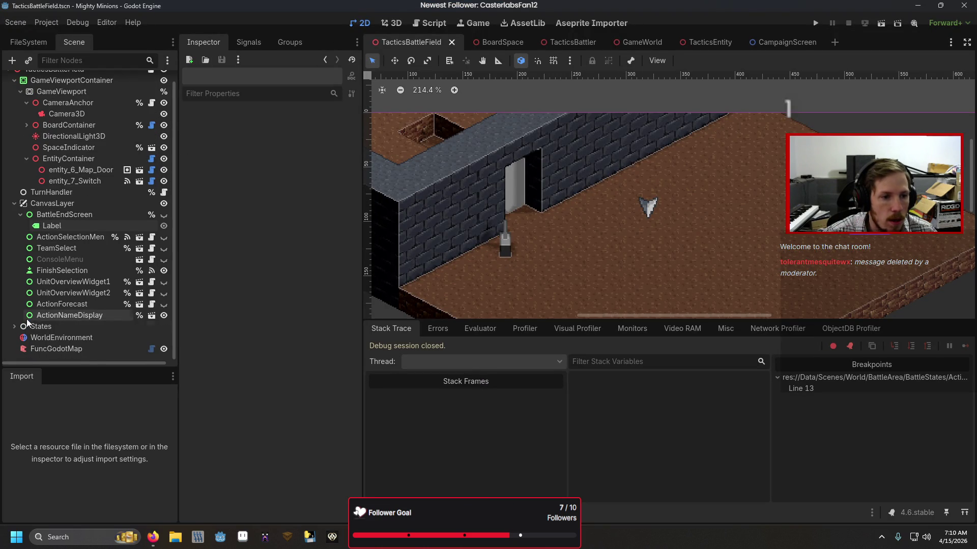
pyautogui.click(14, 327)
pyautogui.scroll(-3, 16, 325)
pyautogui.click(171, 268)
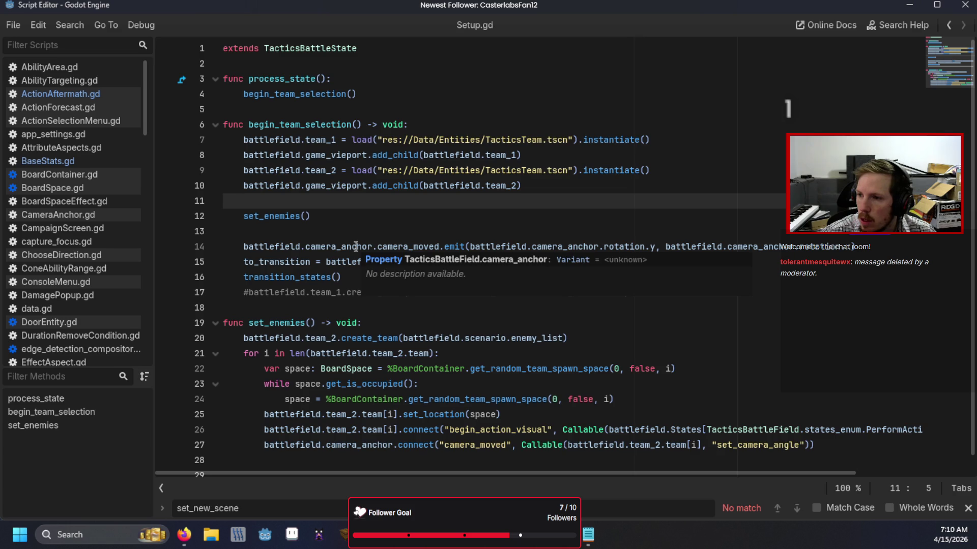
pyautogui.click(373, 228)
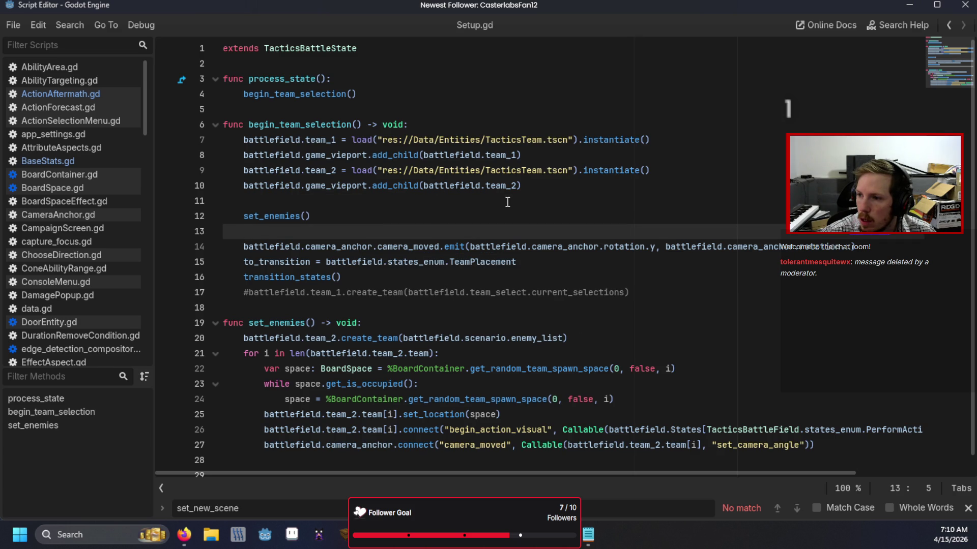